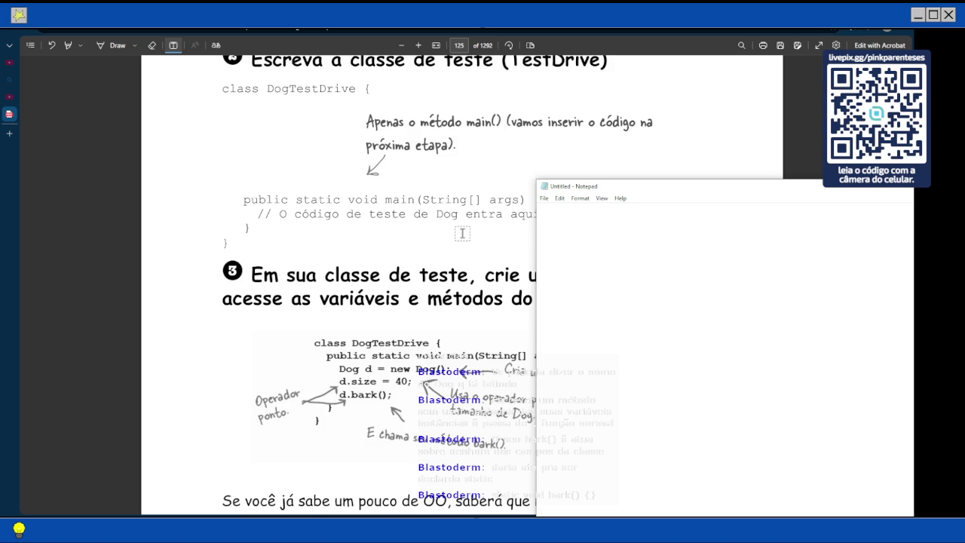
Type the class declaration 'public class DogTestDrive {' and its closing brace
type("class")
key("BackSpace")
key("BackSpace")
key("BackSpace")
type("public class")
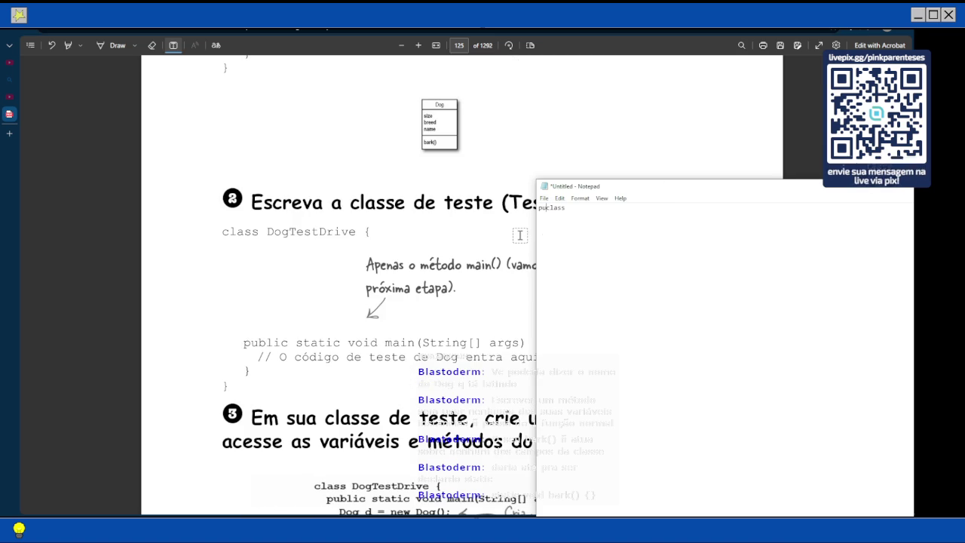
type(" DogT")
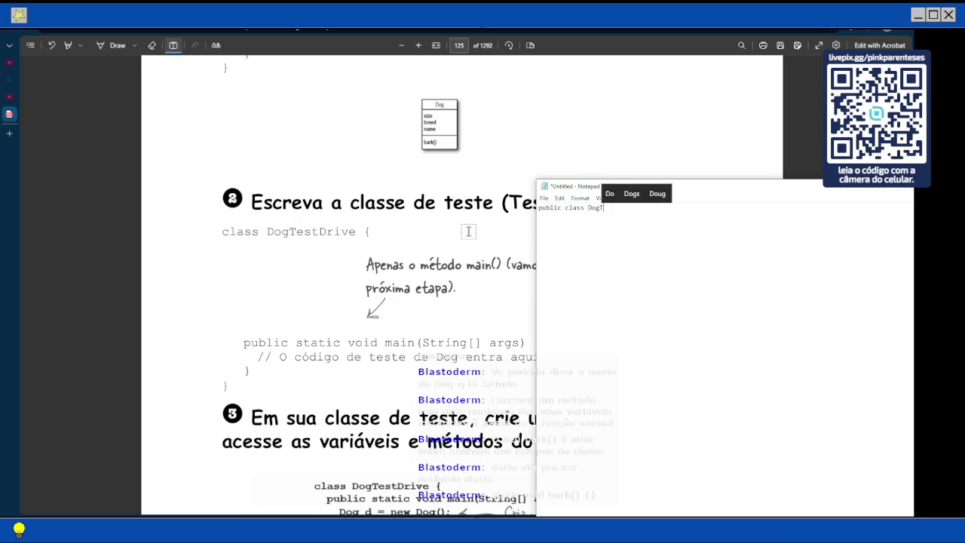
type("estDrive {")
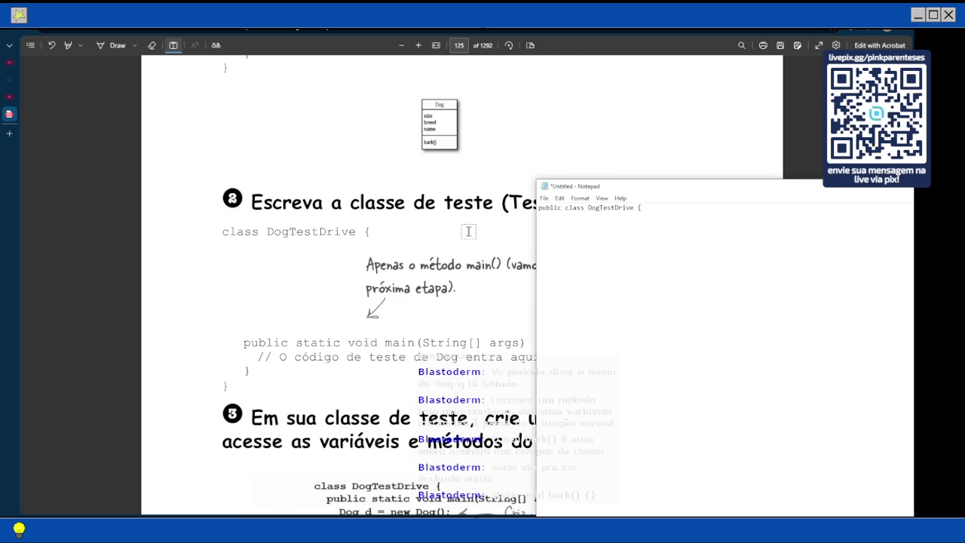
key("Return")
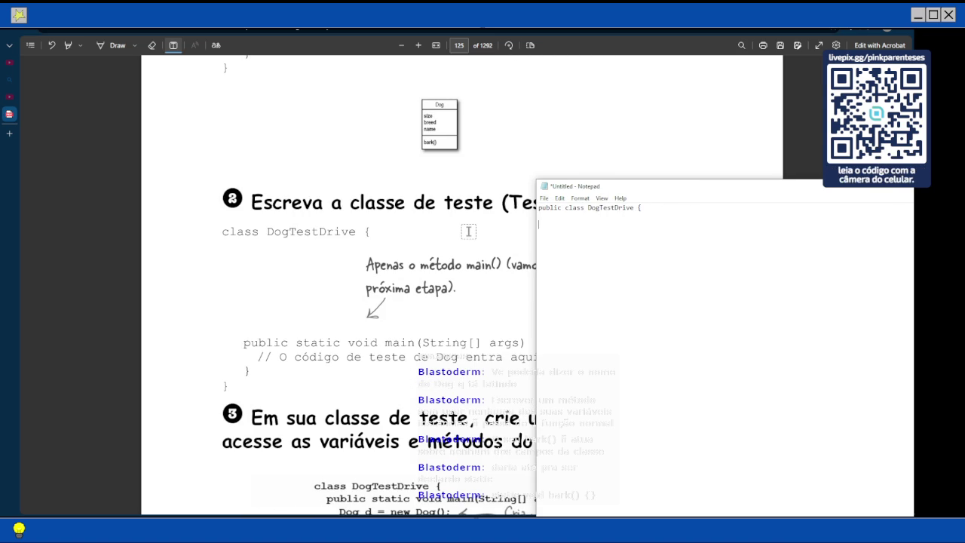
type("}")
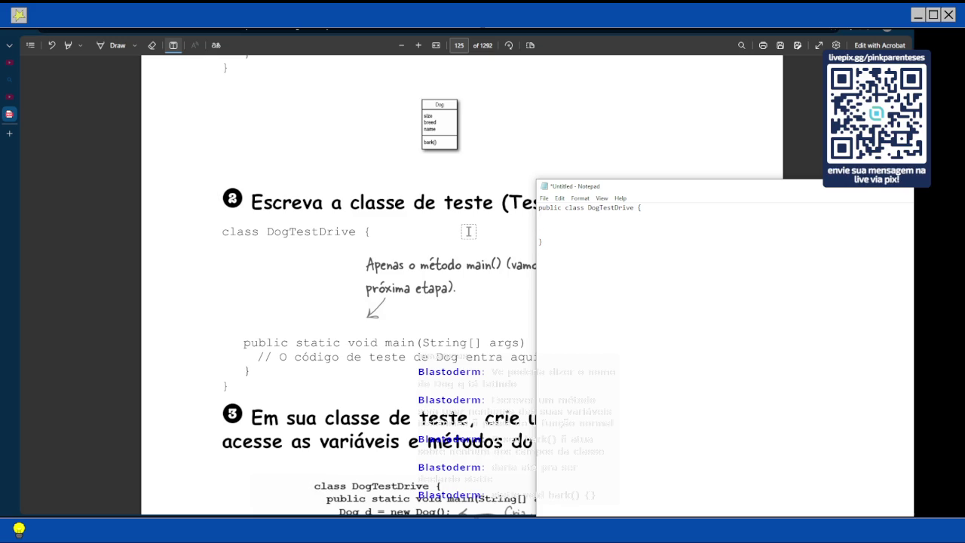
Add an empty, indented 'public static void main(String[] args){' method inside the class
scroll(469, 231, "down", 1)
key("Return")
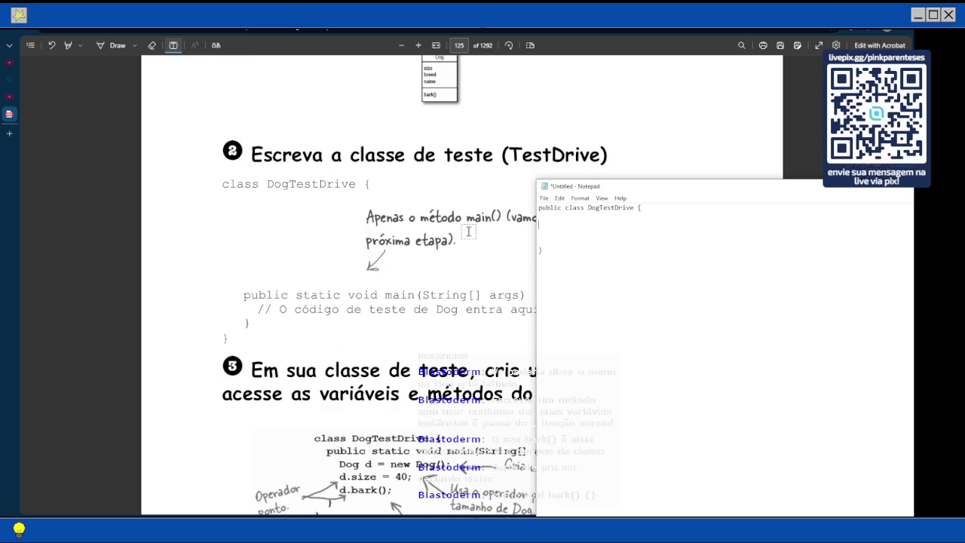
type("public ")
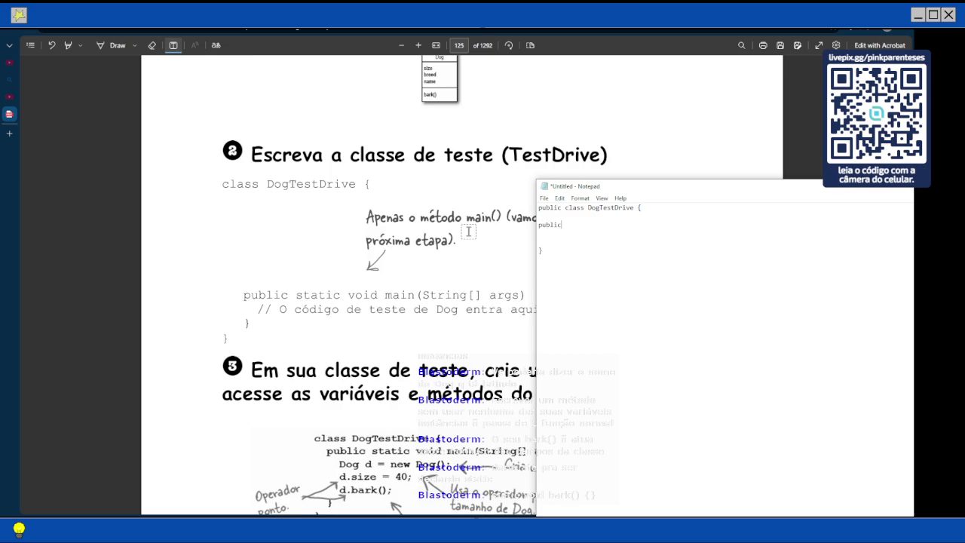
type("static")
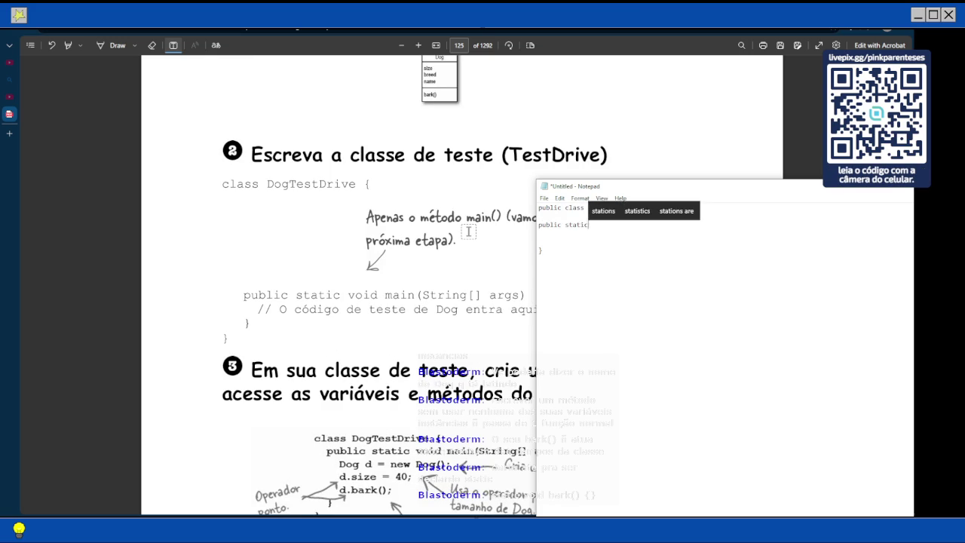
type(" void main(String")
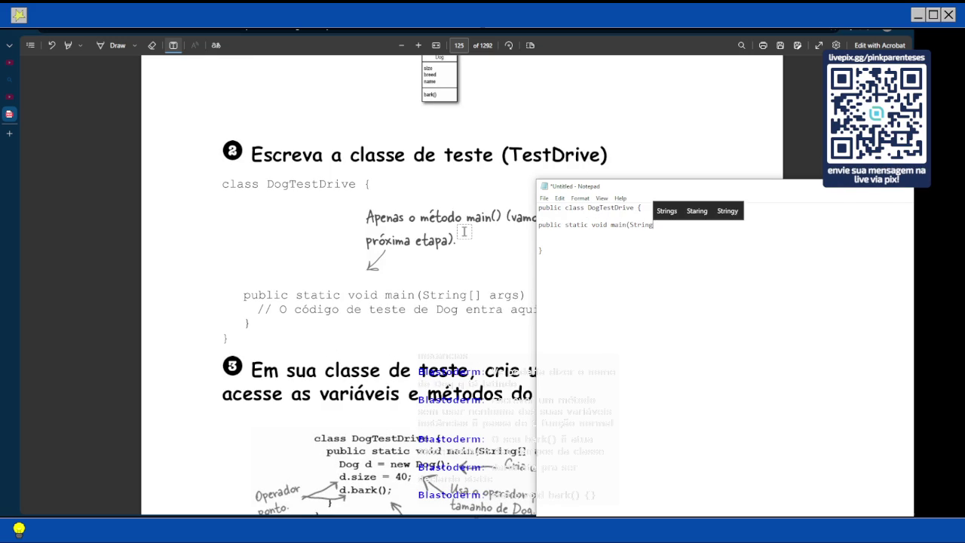
type("[] args")
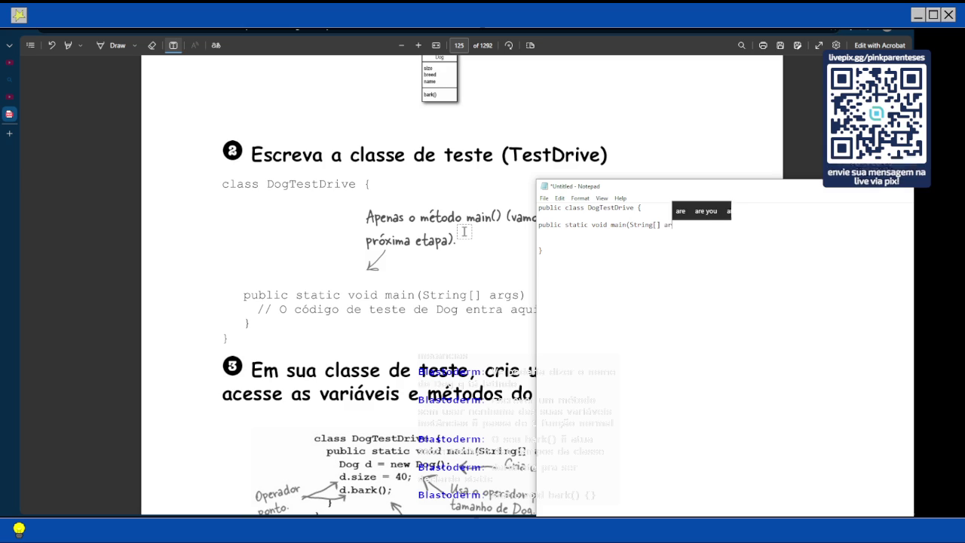
type("){")
key("Return")
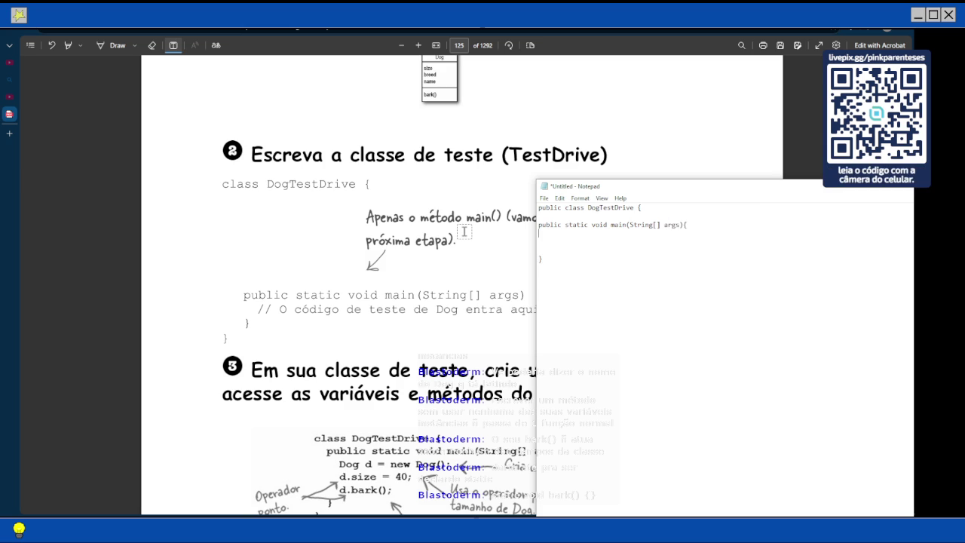
key("Return")
type("}")
key("Return")
key("BackSpace")
key("BackSpace")
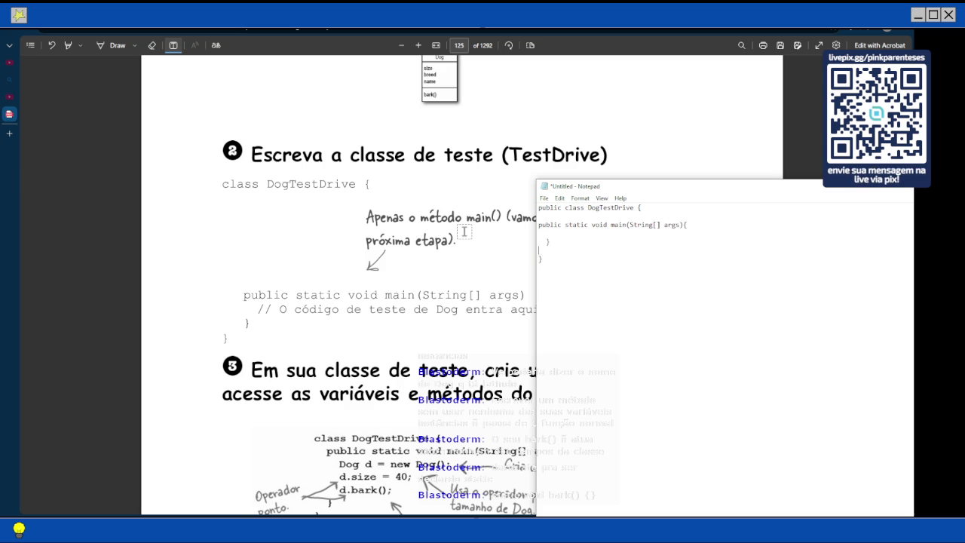
key("Home")
key("Return")
key("Up")
key("Up")
key("Up")
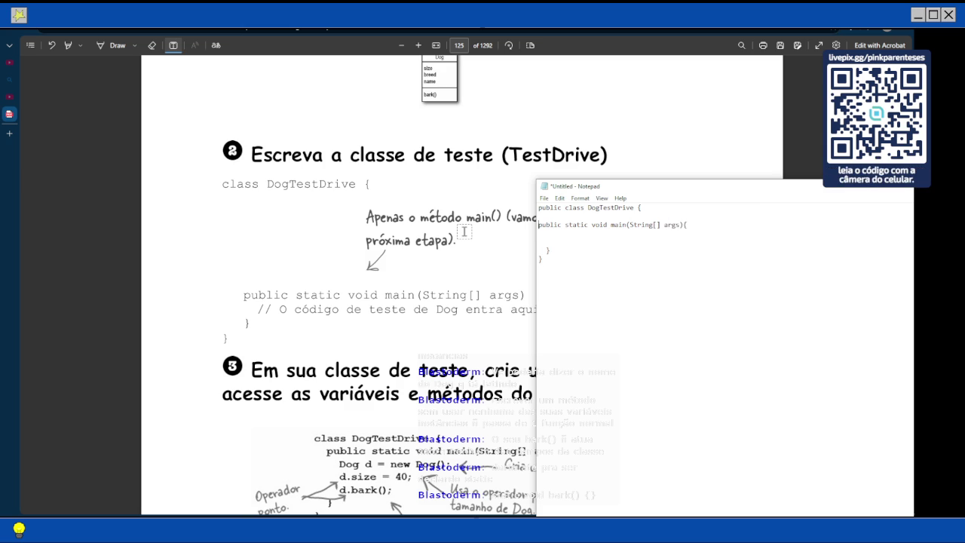
key("Down")
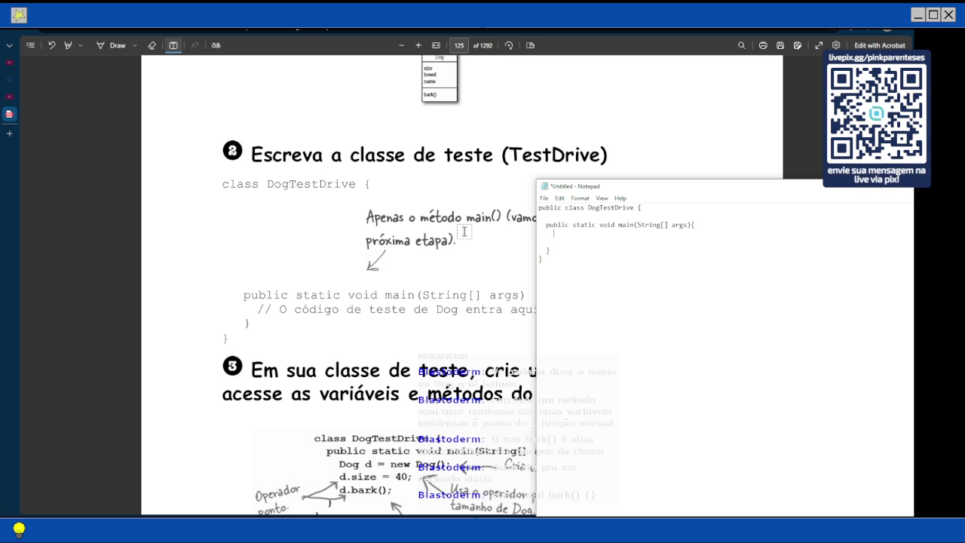
Write 'Dog.bark();' above 'Dog d = new Dog()' in main, with blank lines between them
scroll(571, 299, "down", 3)
type("D")
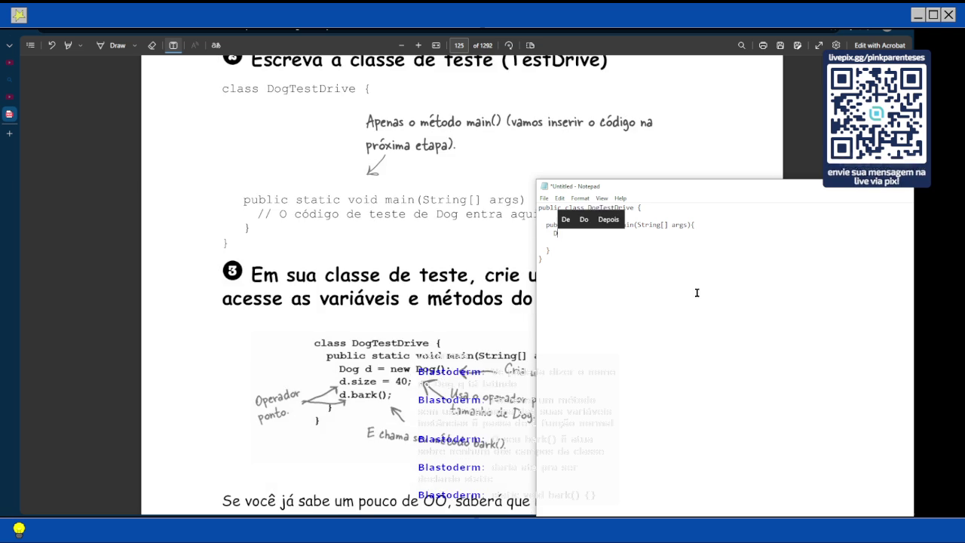
type("og ")
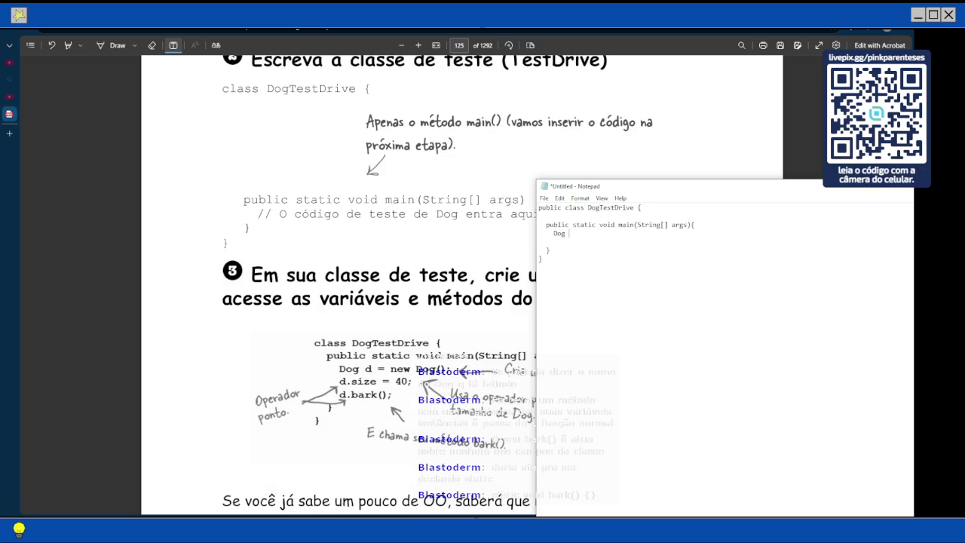
type("d = new Dog")
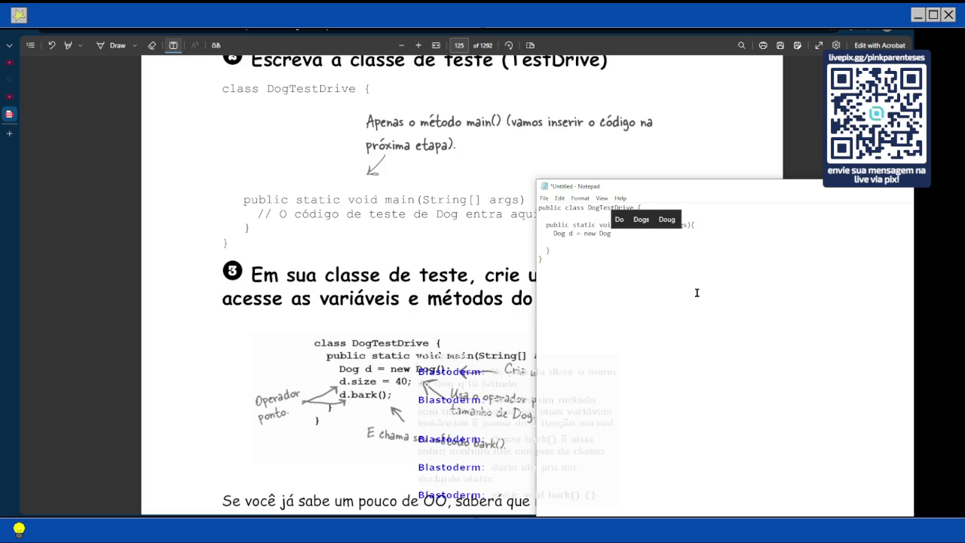
type("();")
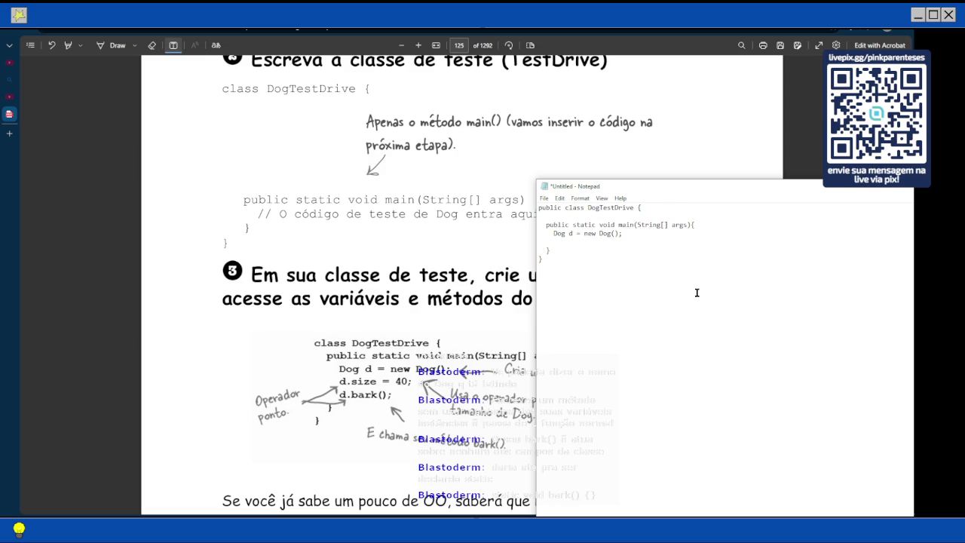
key("Home")
key("Return")
type("Dog.bark")
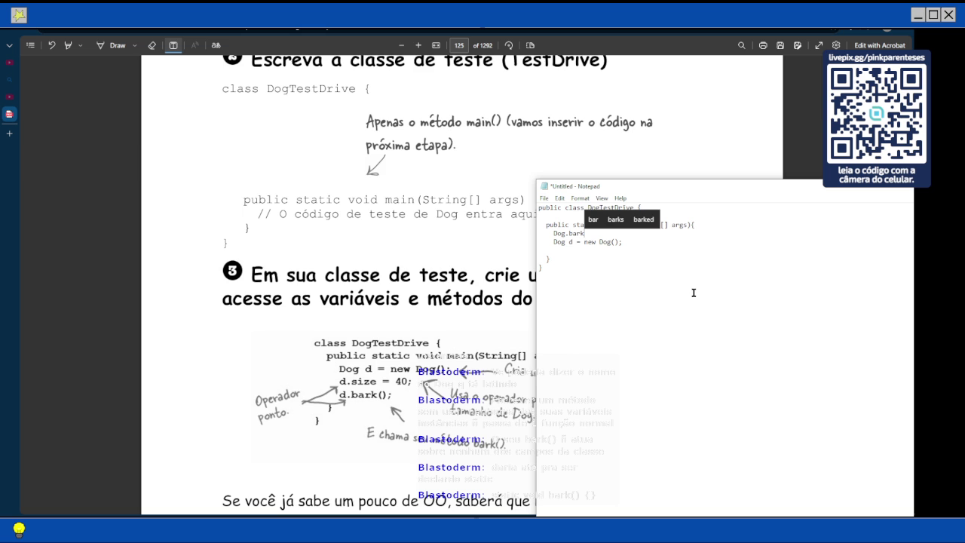
type("();")
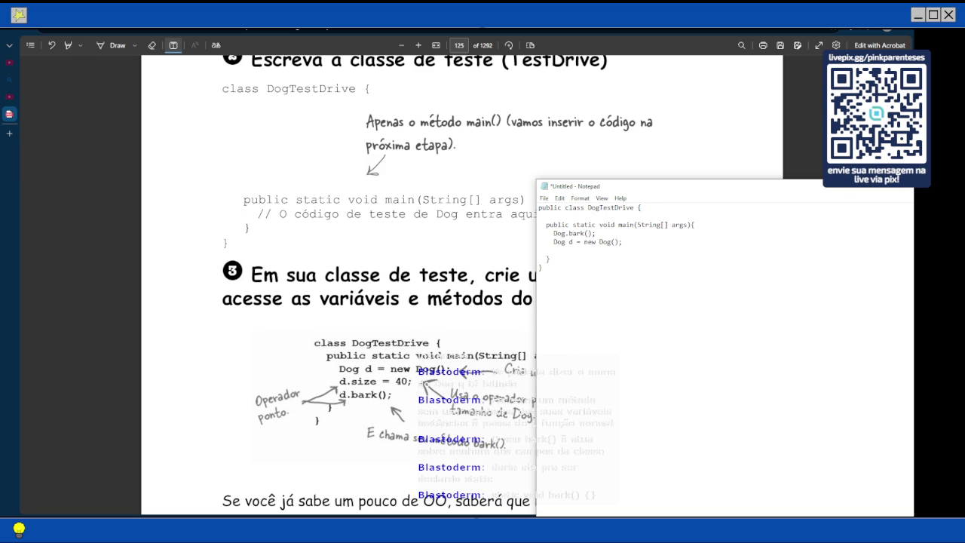
key("Return")
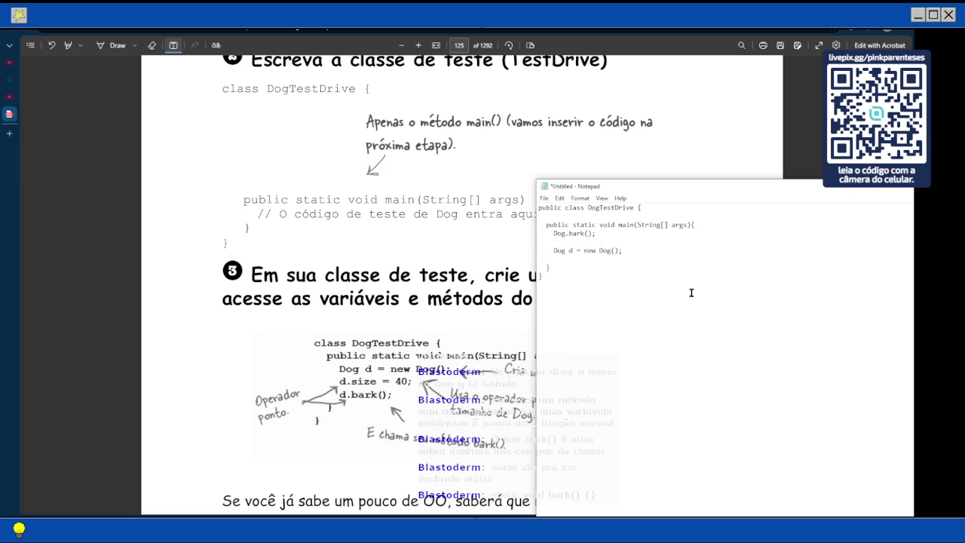
key("Up")
key("Return")
left_click(679, 259)
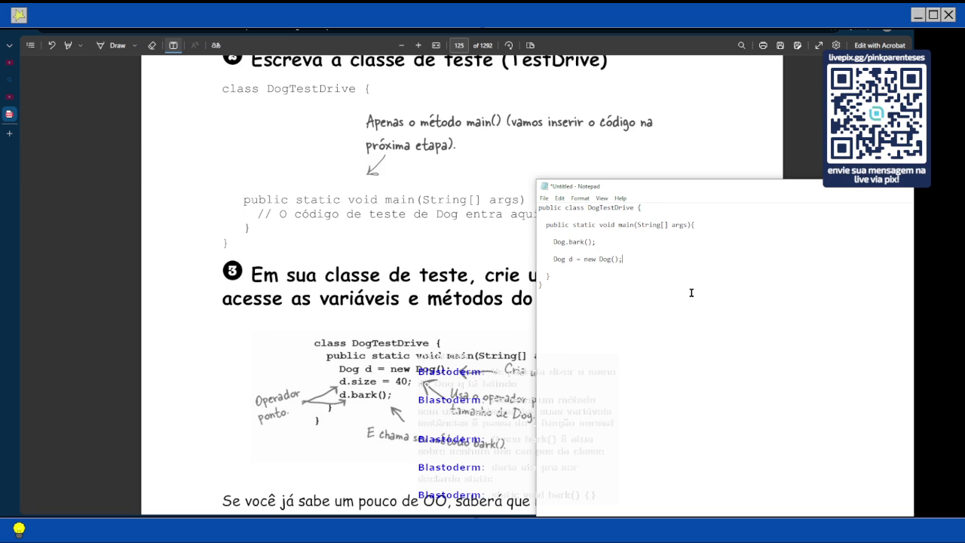
key("Return")
key("Return")
scroll(393, 275, "down", 3)
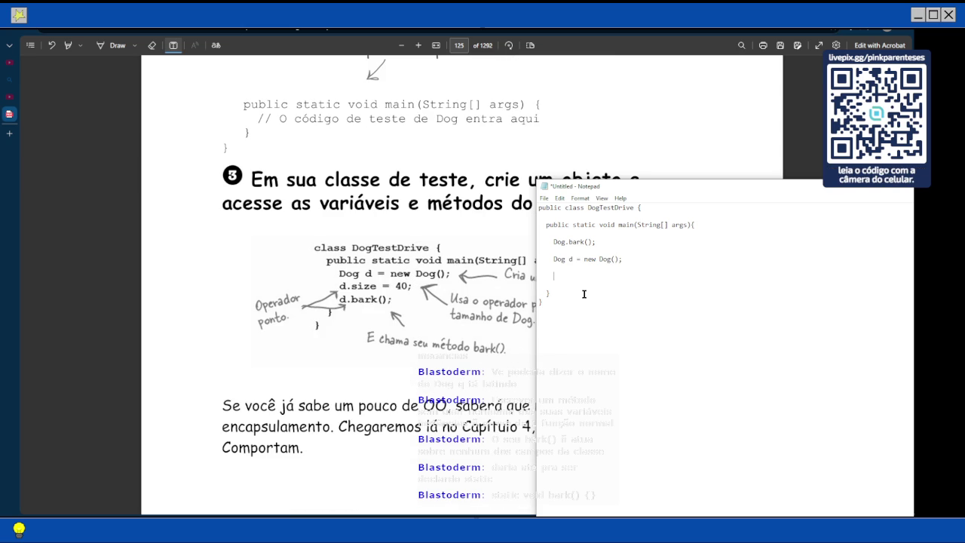
Add the lines d.name = "Floquinho"; and d.size = 100, then open a new browser tab
type("d")
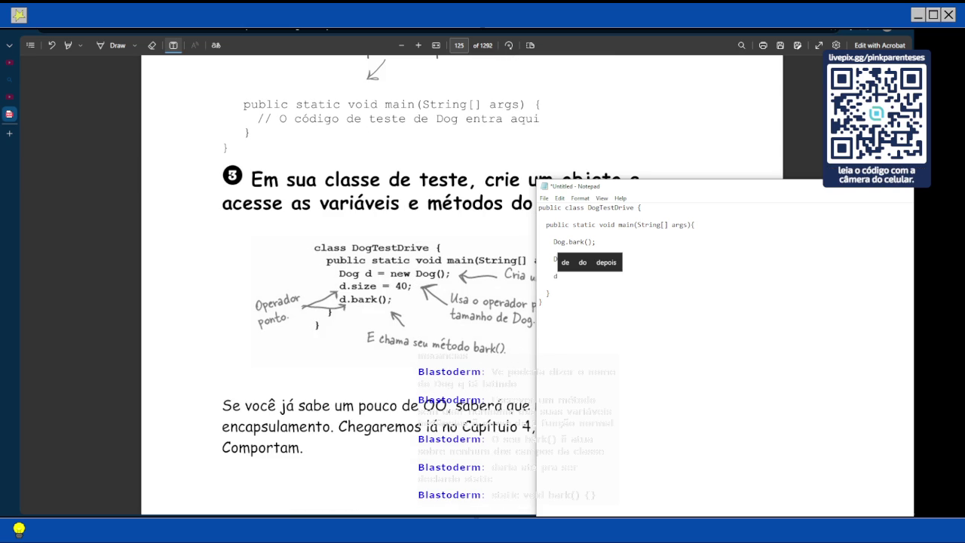
type(".name = \"F")
key("BackSpace")
type("loquinho")
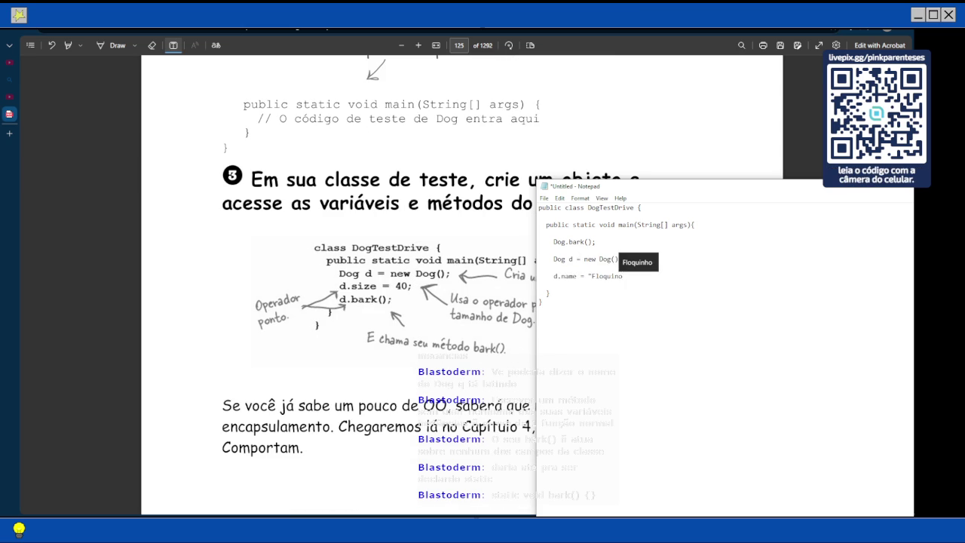
type("\";")
key("Return")
key("Tab")
type("d.size =")
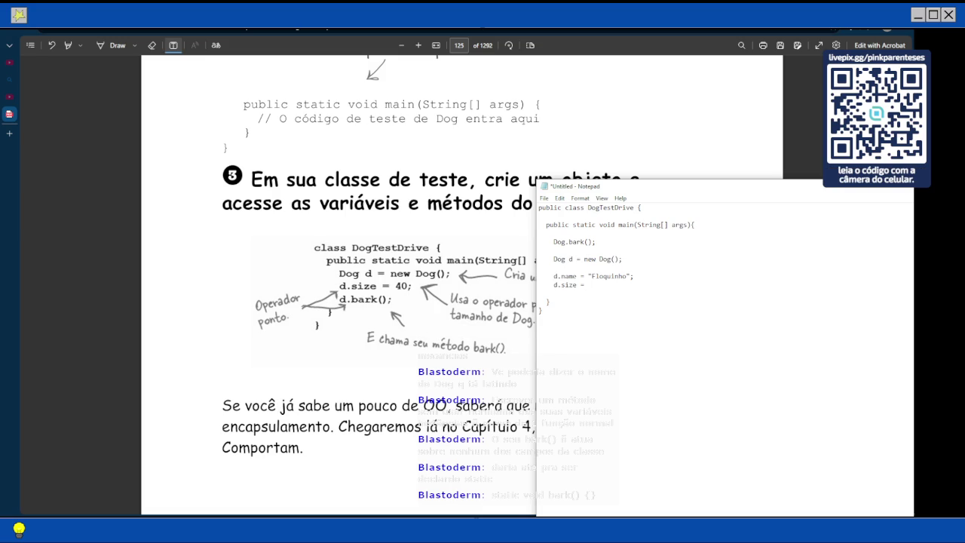
type(" 100")
key("Return")
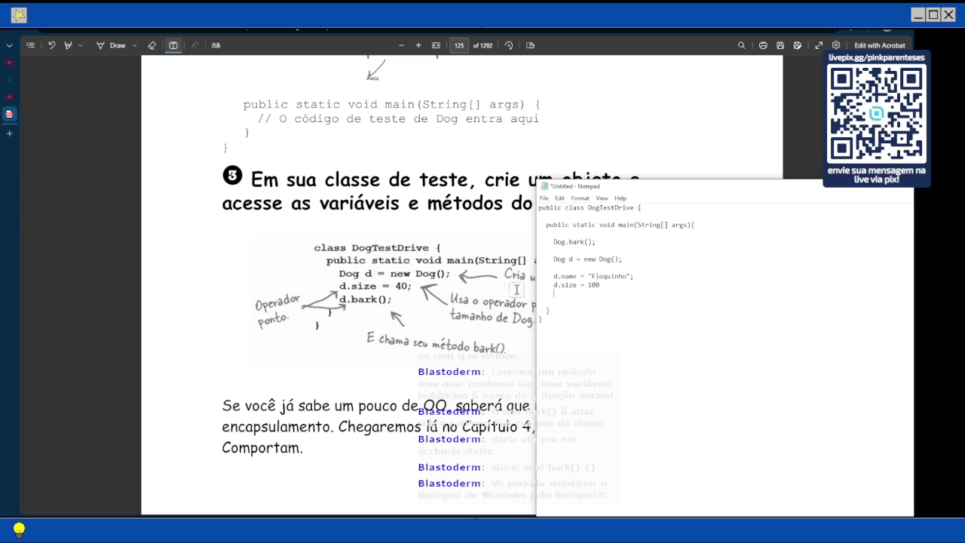
left_click(12, 133)
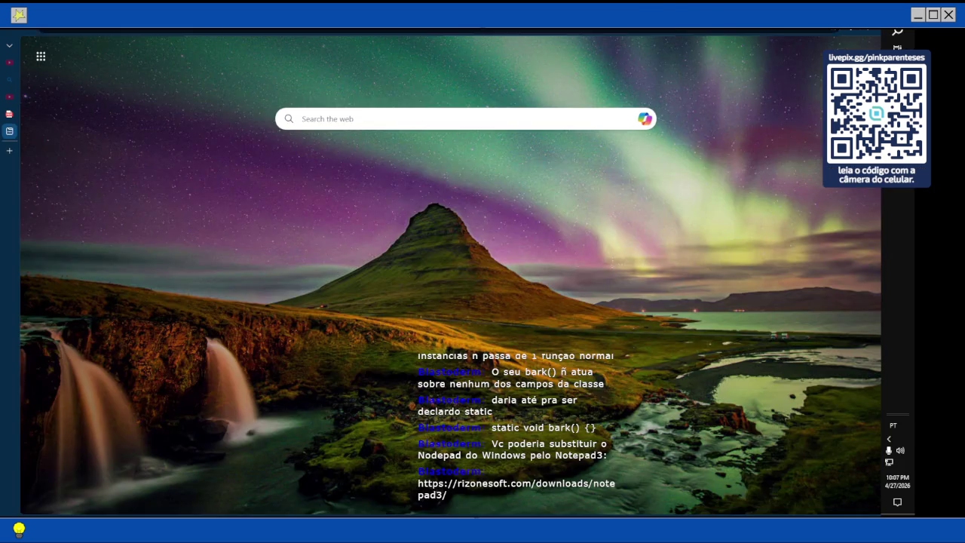
Switch to OBS Studio and back to the browser showing the Notepad3 download page
key("alt+Tab")
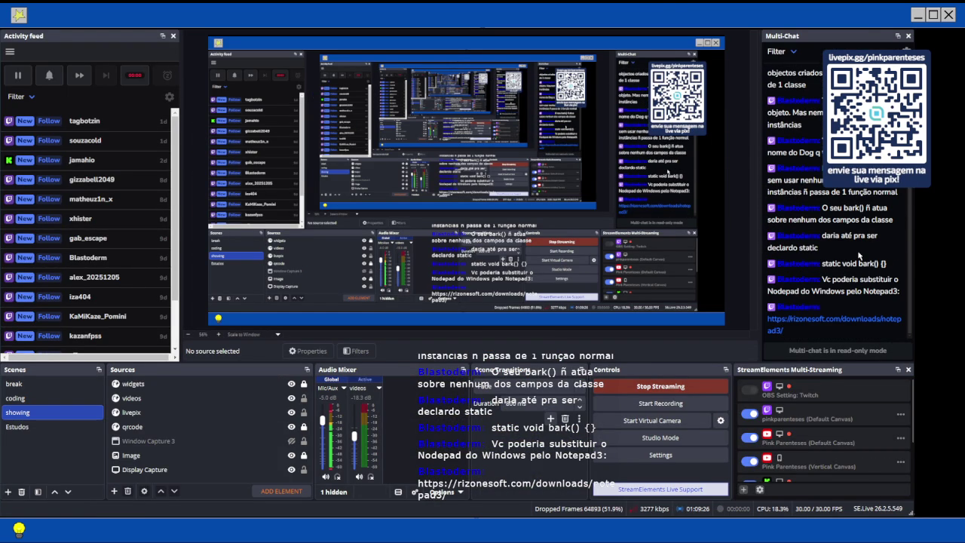
key("alt+Tab")
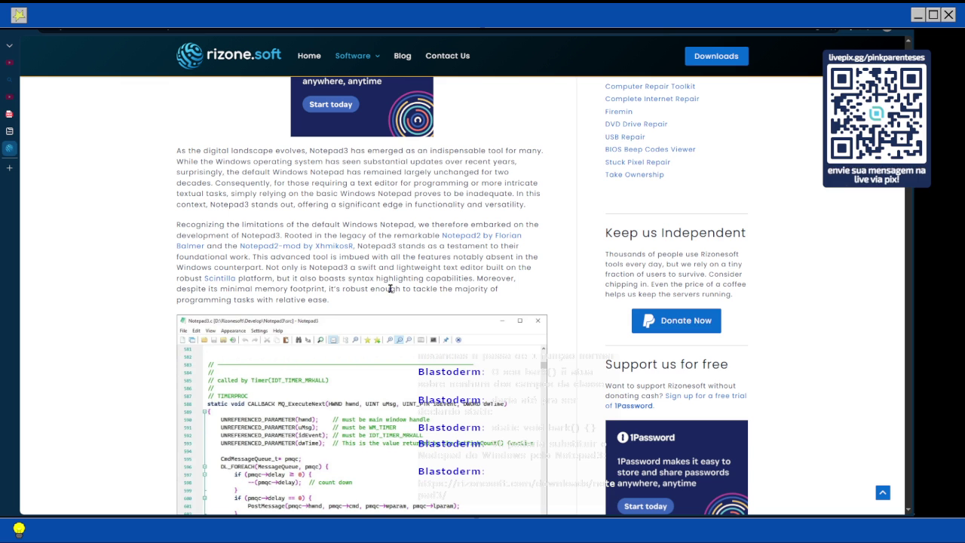
Scroll through the Notepad3 page's features and supported languages
scroll(365, 297, "down", 3)
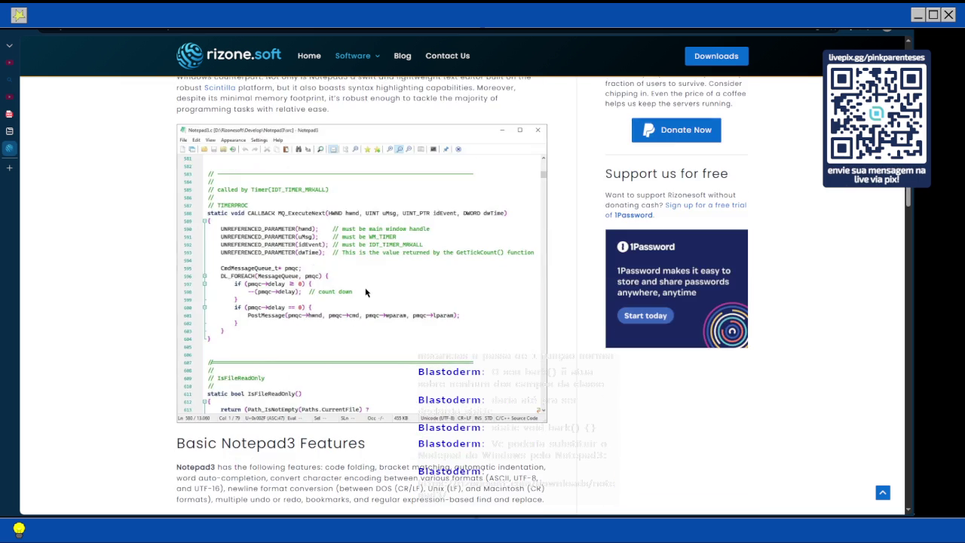
scroll(365, 288, "up", 5)
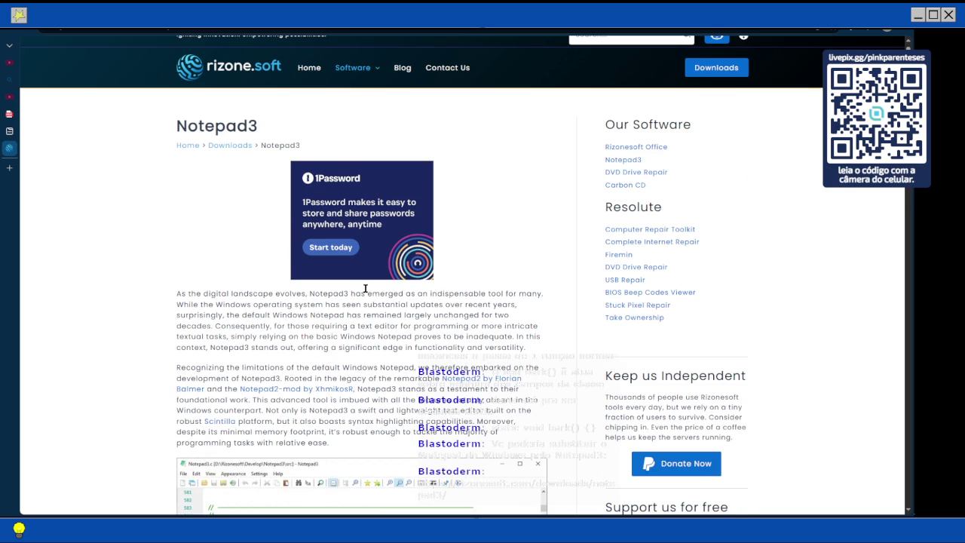
scroll(365, 288, "down", 3)
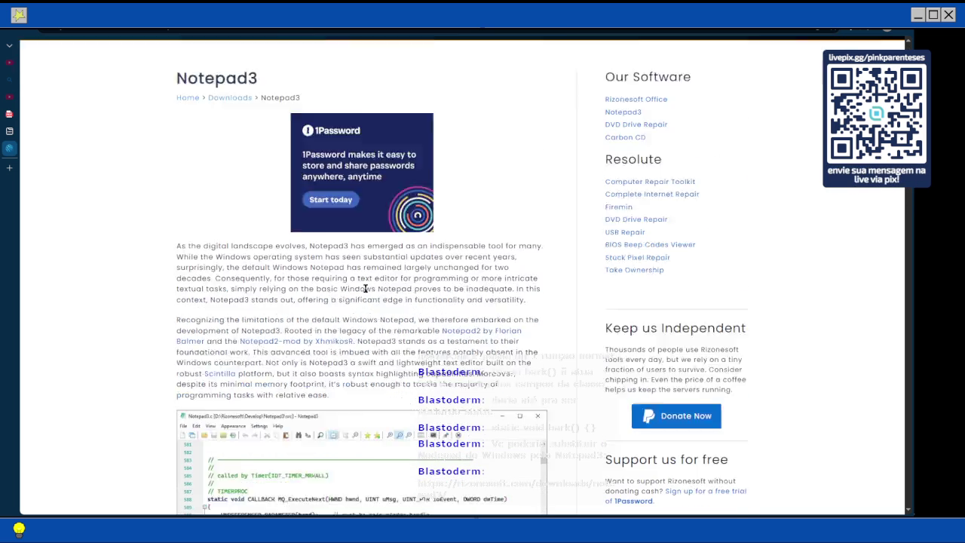
scroll(365, 292, "down", 1)
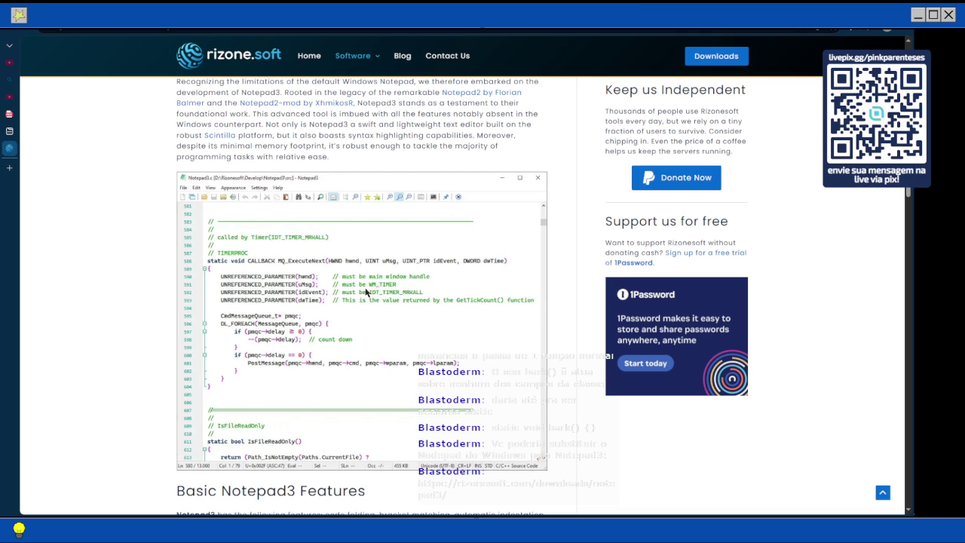
scroll(365, 292, "down", 2)
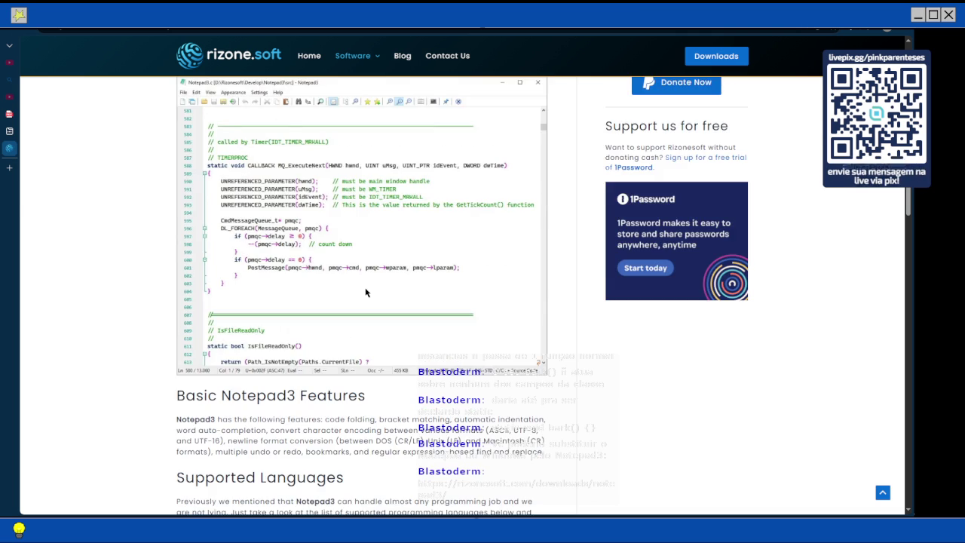
scroll(365, 292, "down", 2)
scroll(366, 292, "down", 1)
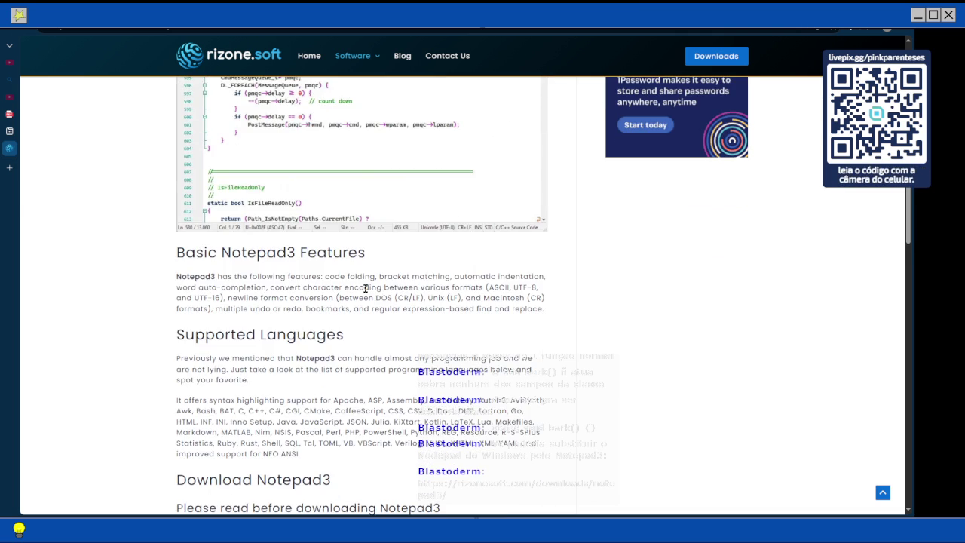
scroll(366, 290, "down", 1)
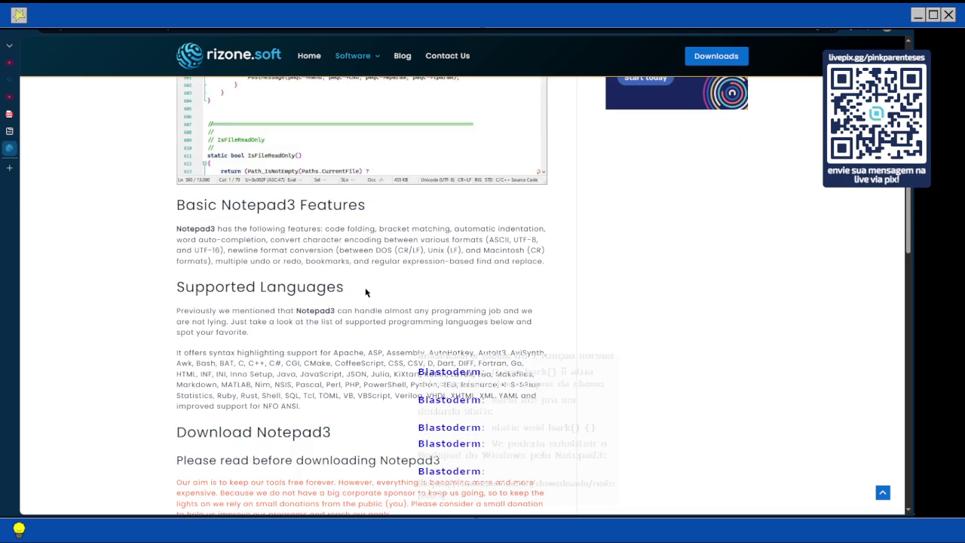
scroll(366, 293, "up", 2)
scroll(366, 292, "up", 9)
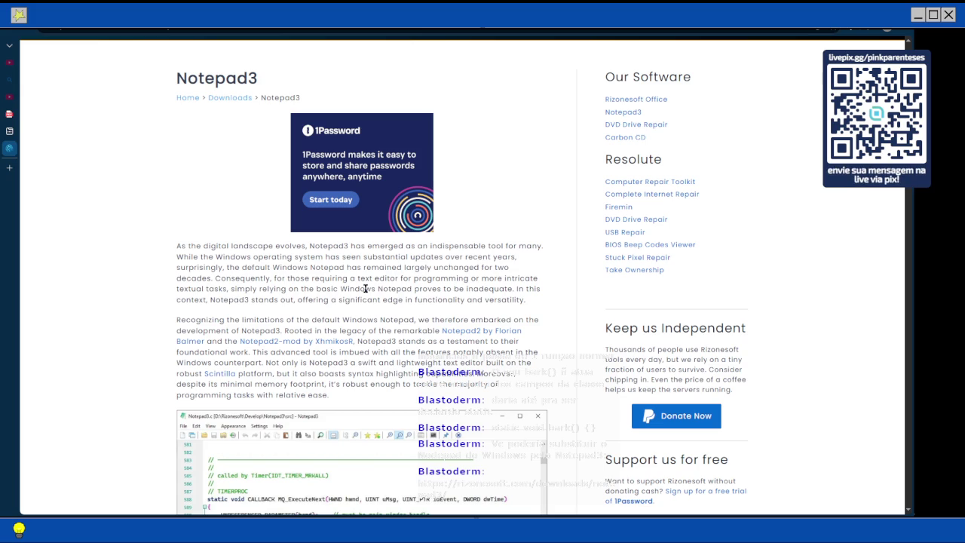
scroll(365, 289, "down", 1)
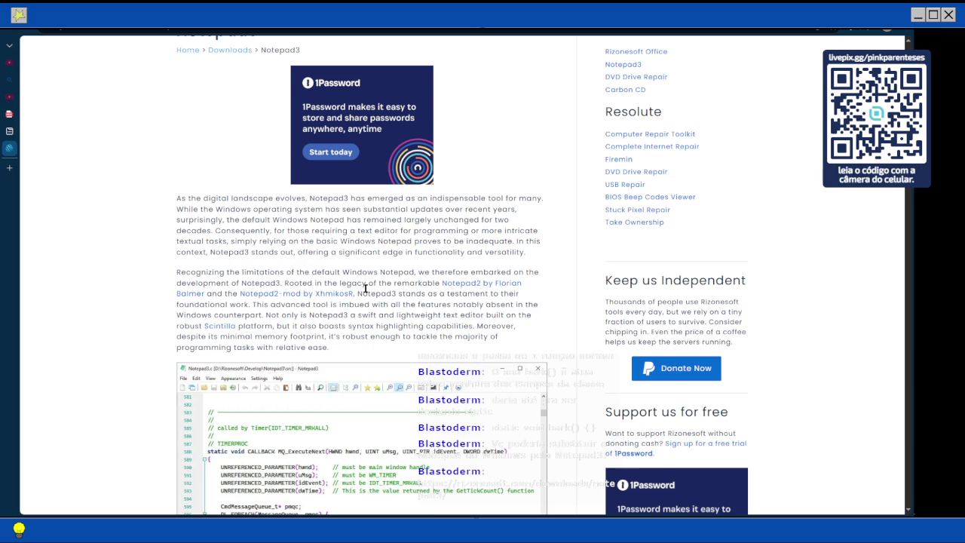
scroll(365, 289, "up", 2)
scroll(367, 293, "down", 2)
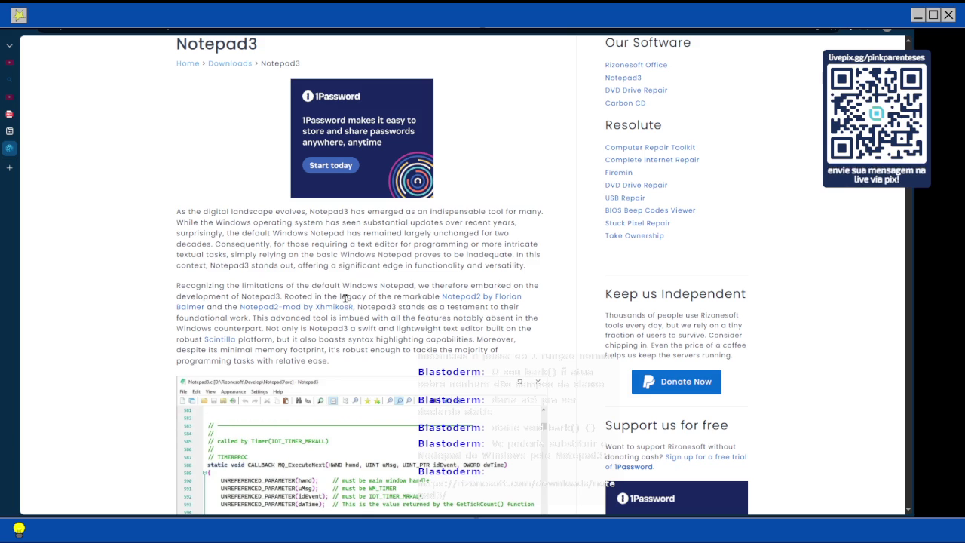
scroll(345, 299, "down", 7)
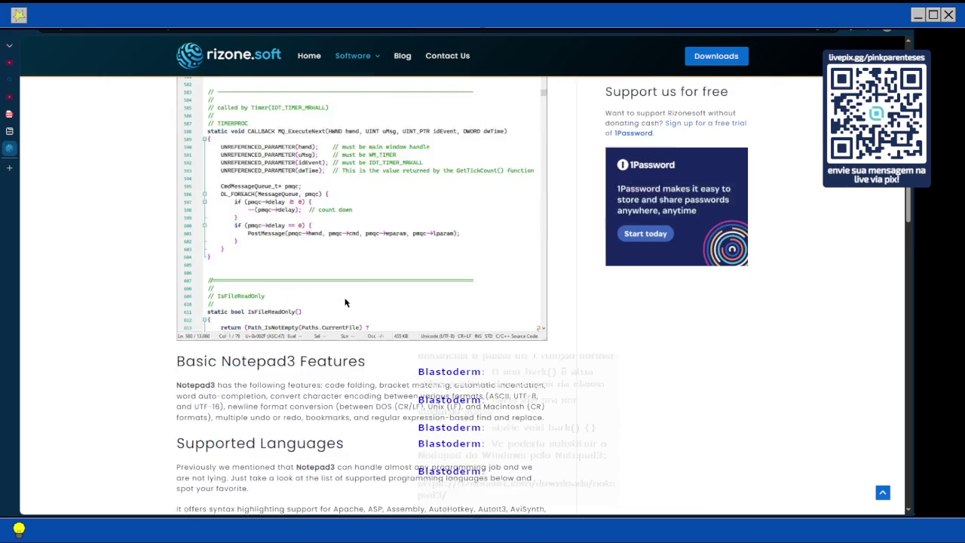
scroll(345, 303, "down", 1)
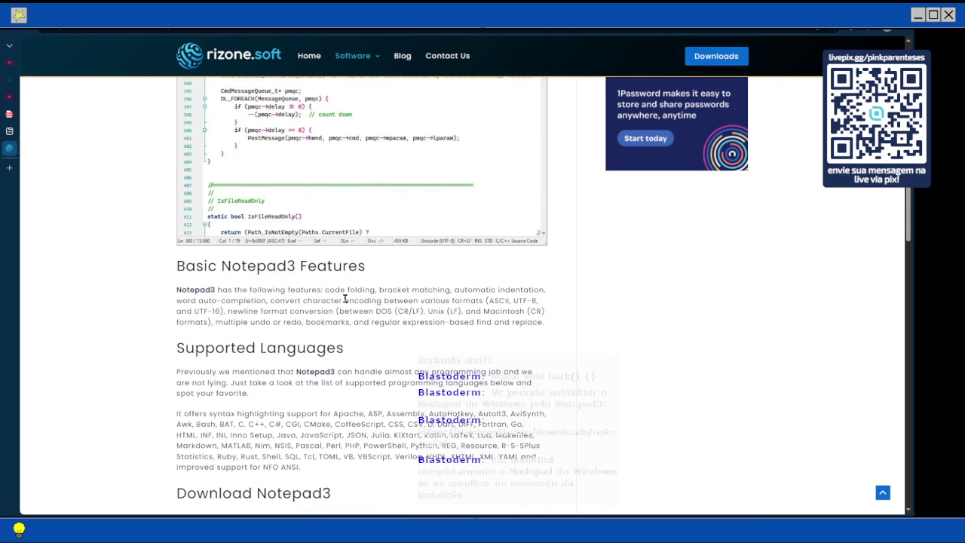
scroll(345, 300, "down", 1)
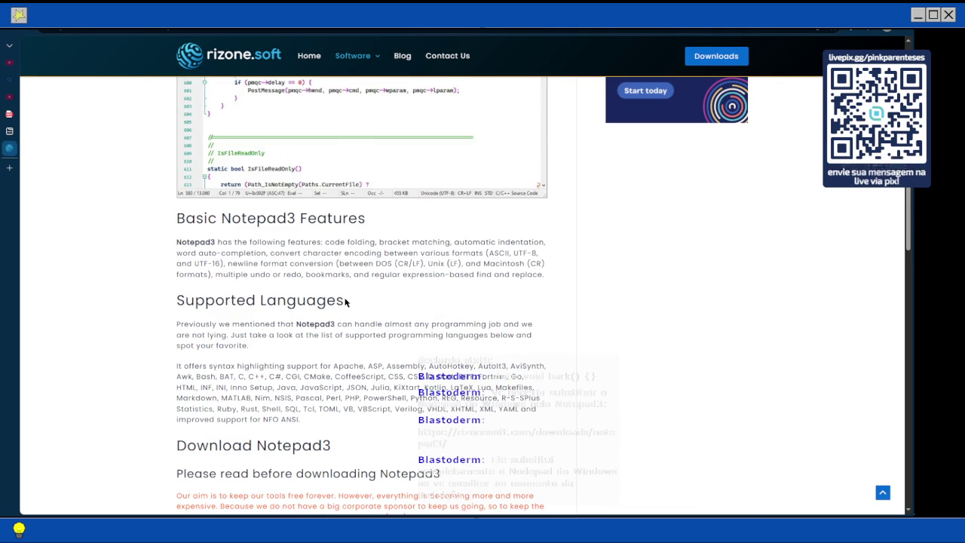
scroll(345, 300, "down", 1)
scroll(346, 303, "up", 3)
scroll(345, 302, "down", 2)
scroll(345, 302, "down", 2)
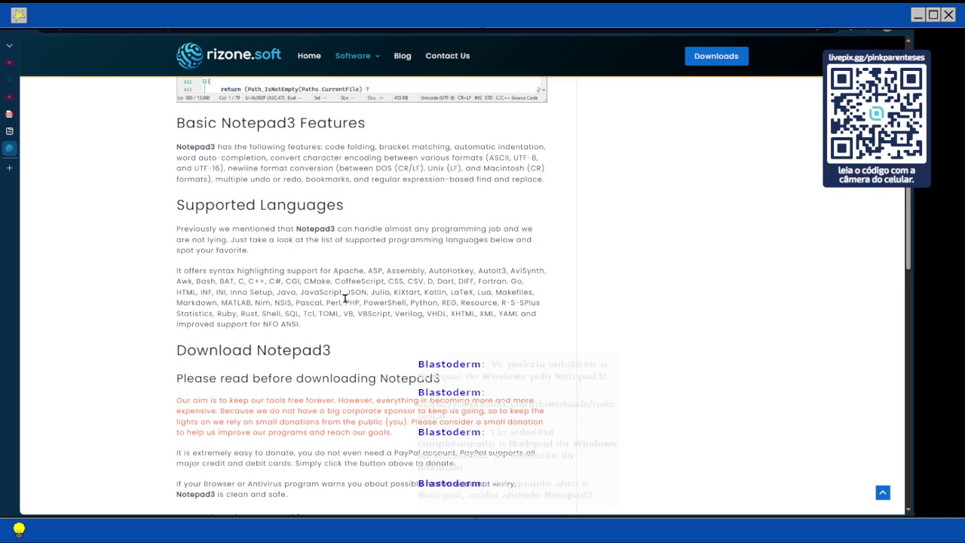
scroll(347, 299, "down", 1)
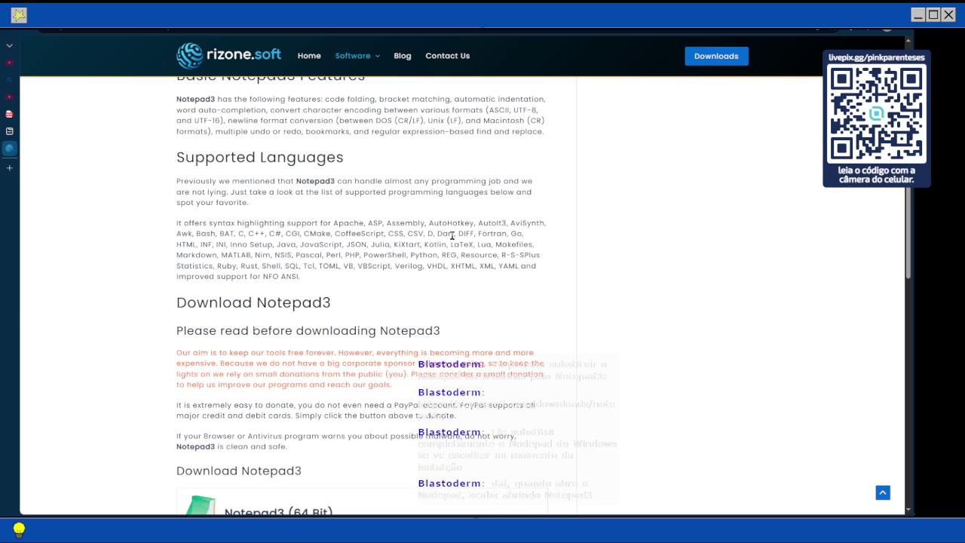
Find the Download Notepad3 section and download the Notepad3 (64 Bit) installer
scroll(450, 239, "down", 4)
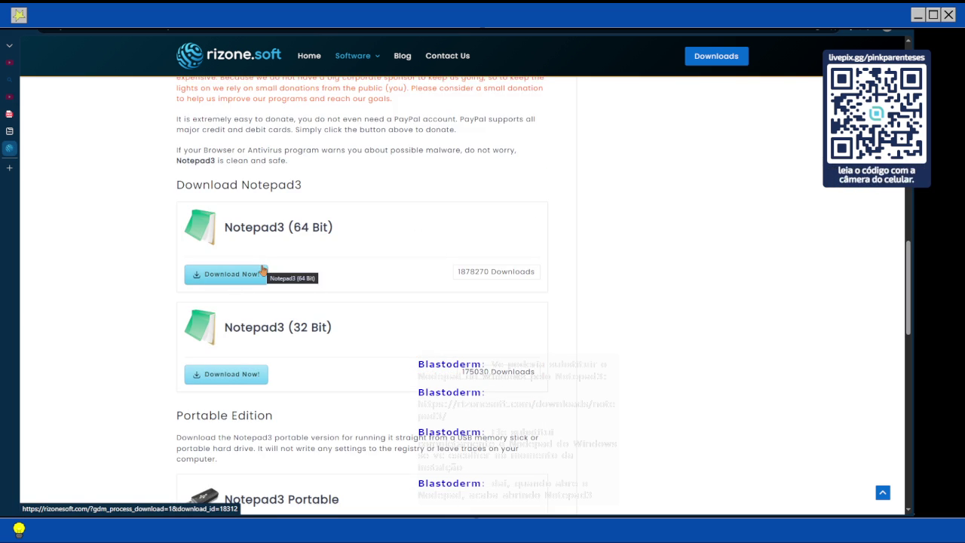
scroll(262, 269, "up", 1)
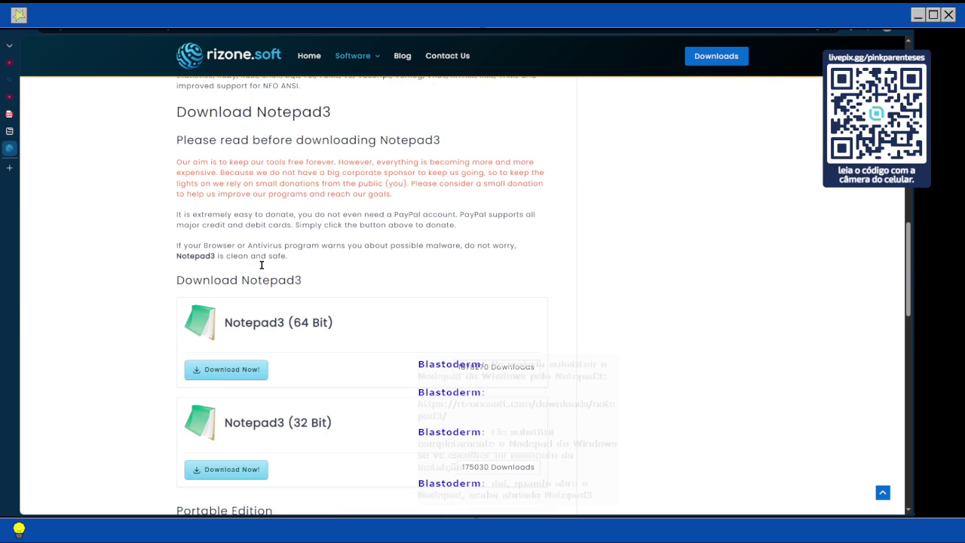
scroll(261, 265, "down", 2)
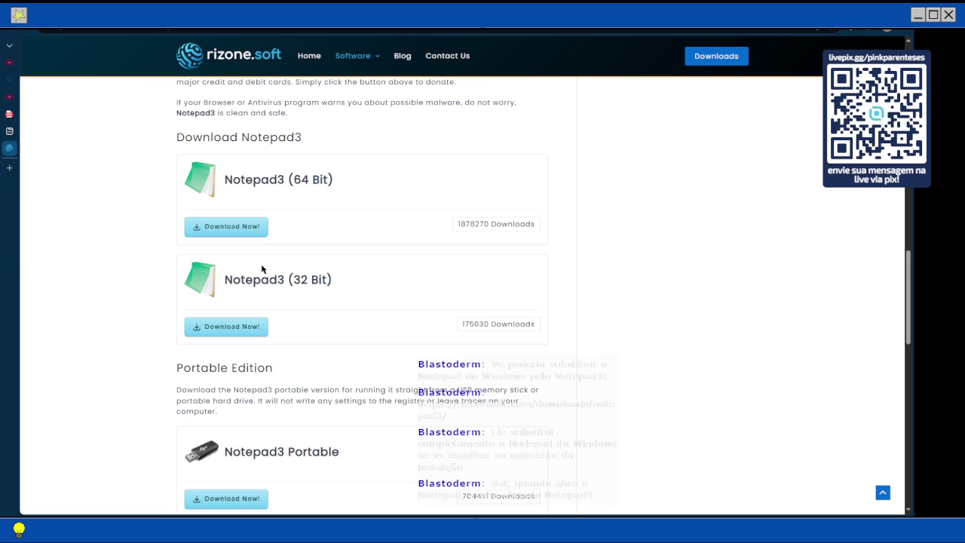
scroll(262, 268, "down", 6)
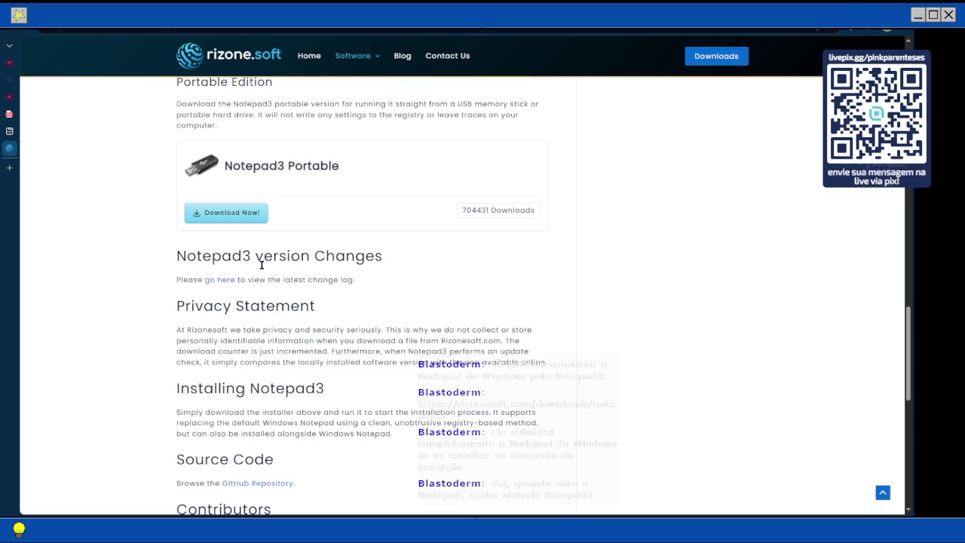
scroll(262, 265, "up", 4)
scroll(261, 265, "up", 4)
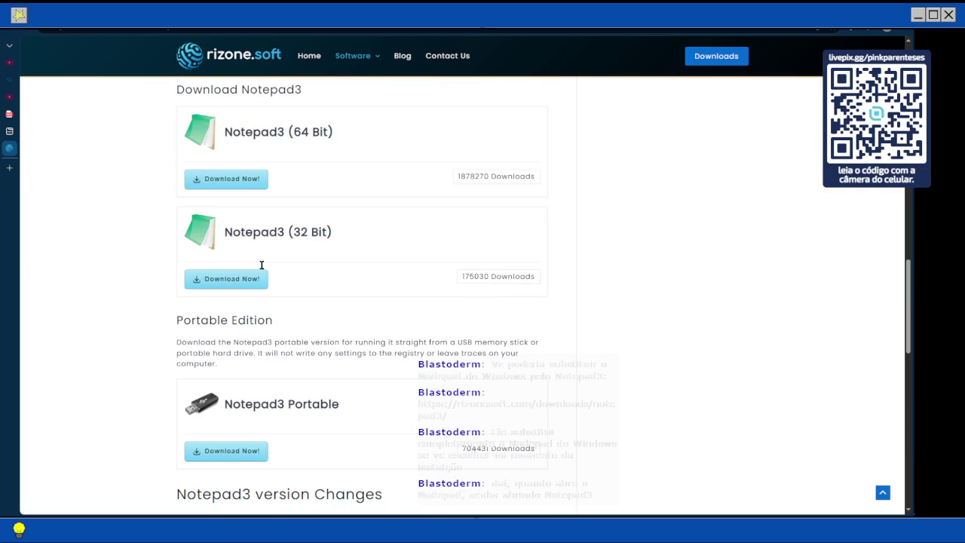
scroll(261, 291, "down", 3)
scroll(258, 293, "down", 4)
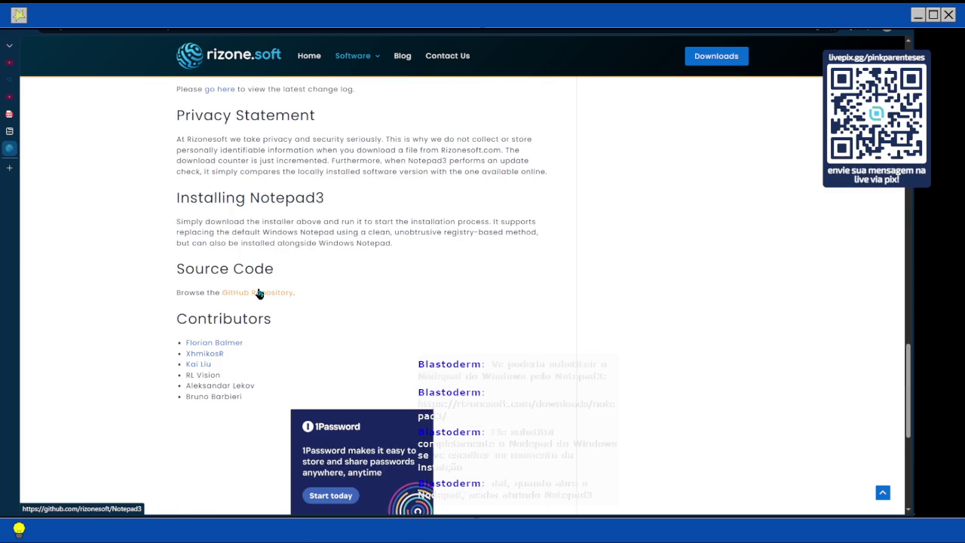
scroll(257, 291, "up", 6)
scroll(251, 289, "up", 1)
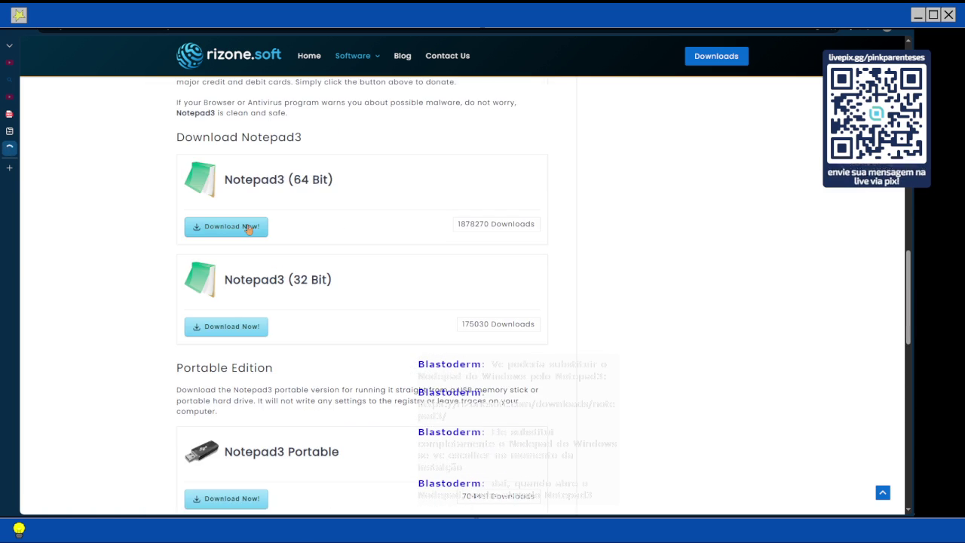
left_click(248, 226)
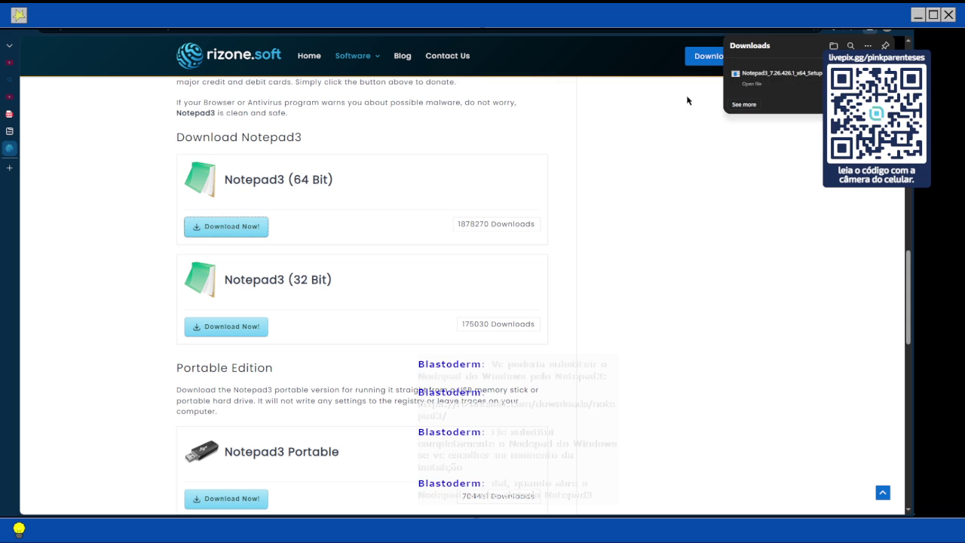
Run the downloaded Notepad3 setup and keep English as the setup language
left_click(737, 78)
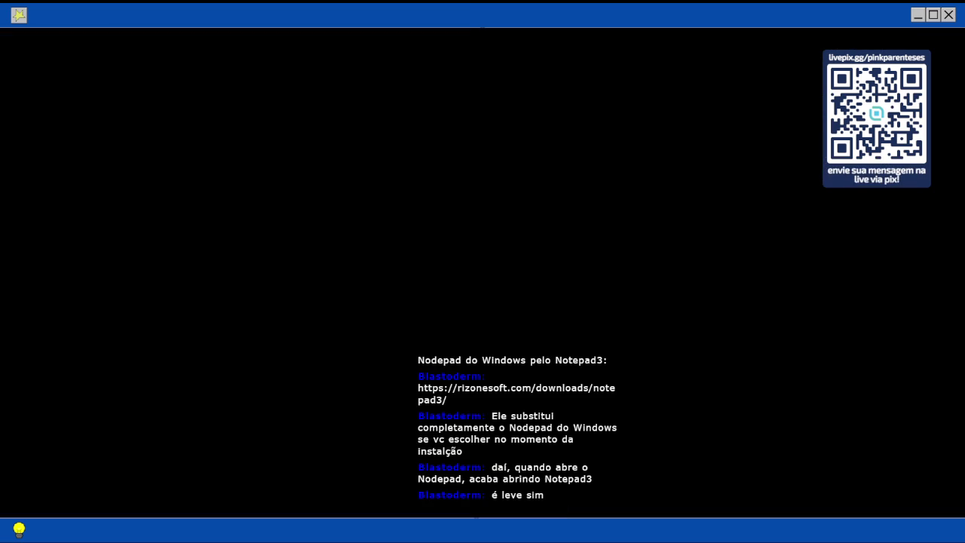
left_click(456, 264)
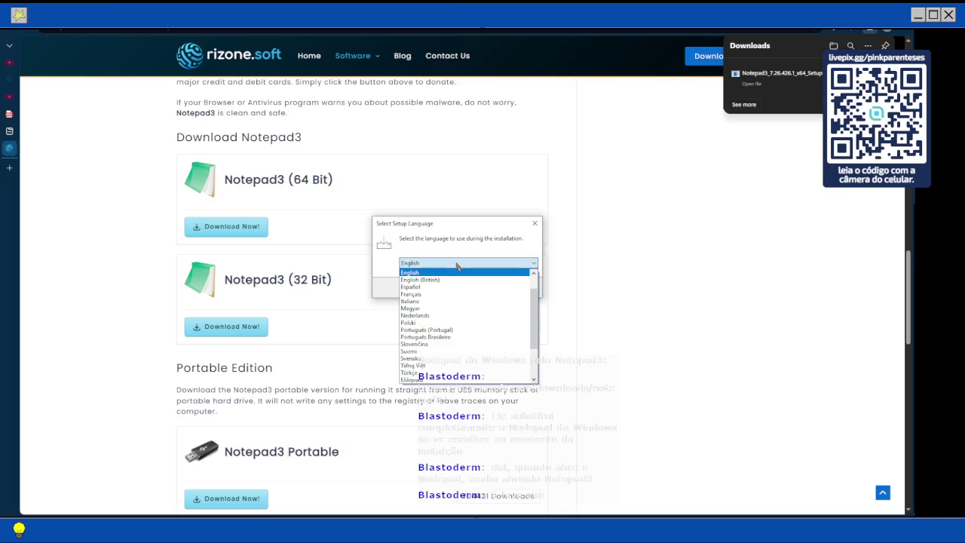
left_click(456, 265)
left_click(477, 288)
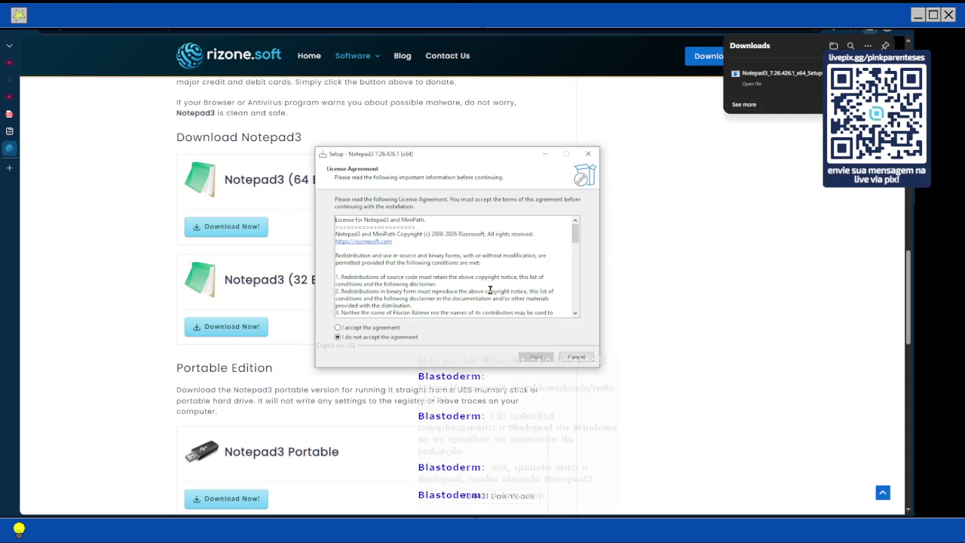
Select 'I accept the agreement' and scroll through the license terms
left_click(359, 328)
scroll(523, 230, "down", 1)
scroll(523, 230, "down", 5)
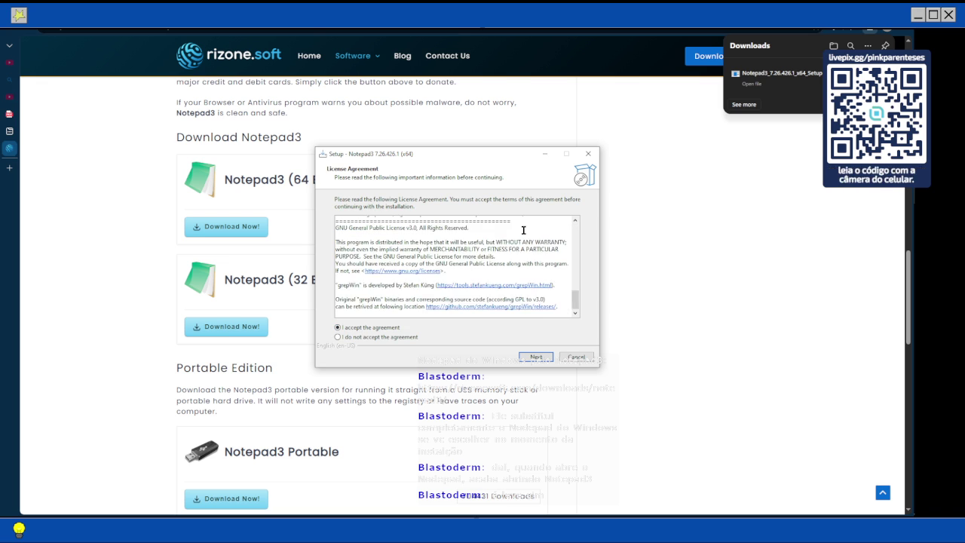
scroll(524, 230, "up", 7)
scroll(524, 230, "down", 10)
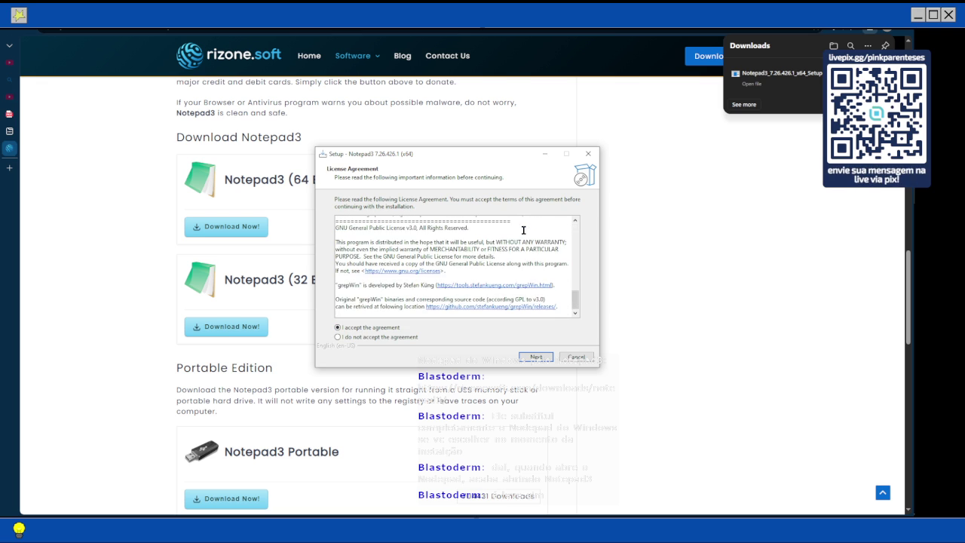
scroll(524, 230, "up", 10)
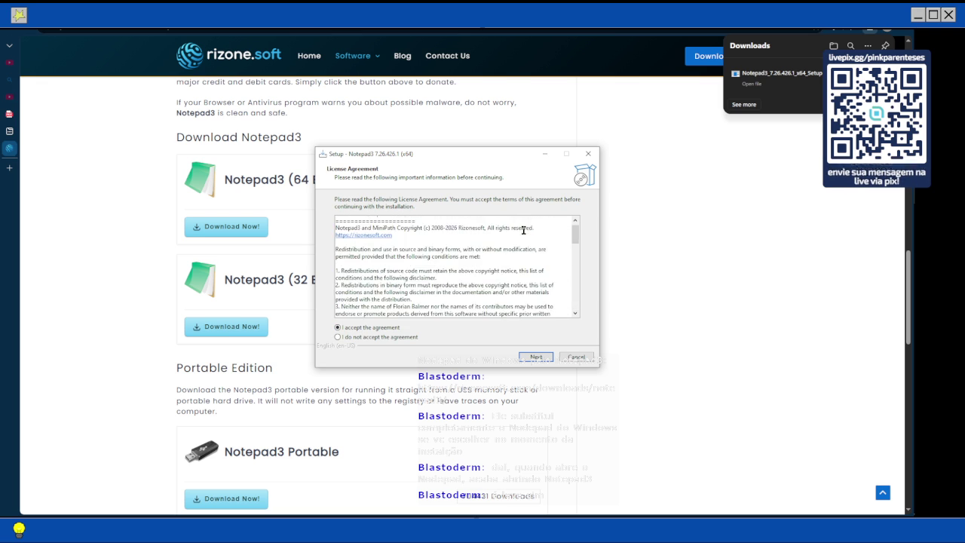
scroll(523, 230, "down", 10)
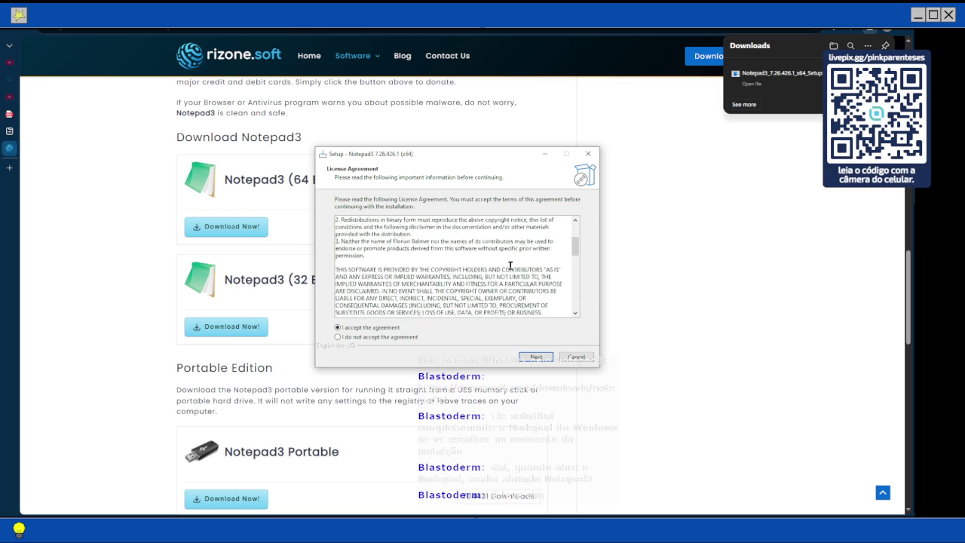
Keep the default install folder and untick the context-menu, Start Menu and desktop shortcut options
left_click(529, 357)
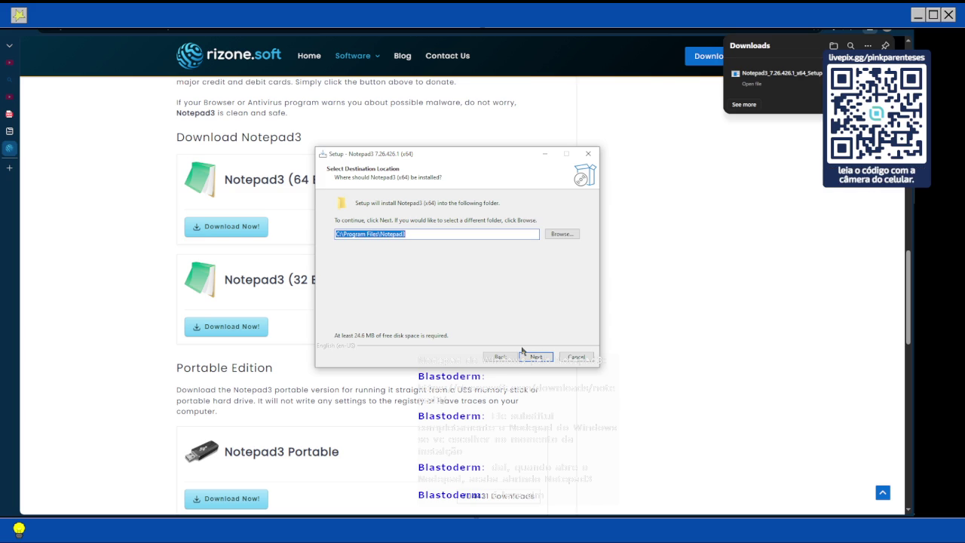
left_click(535, 357)
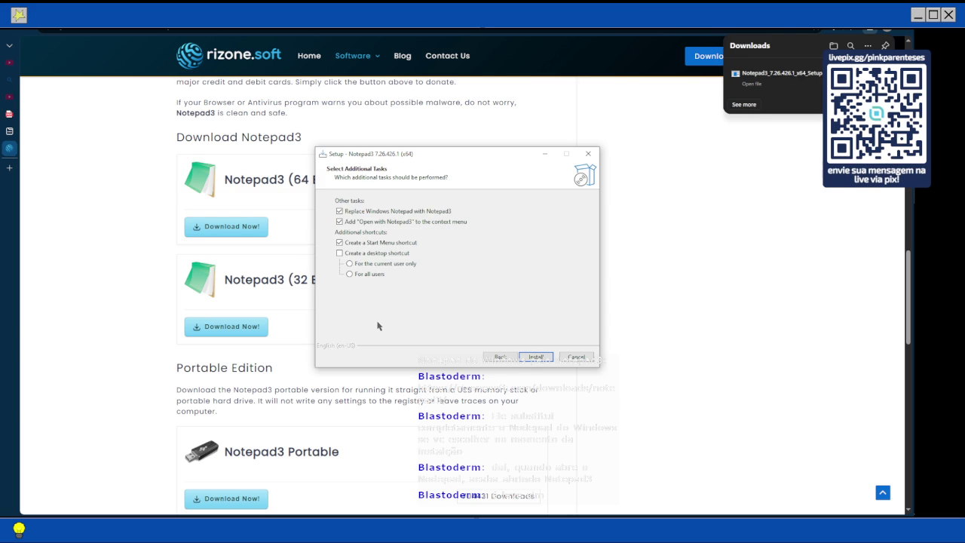
left_click(340, 224)
left_click(377, 253)
left_click(378, 243)
left_click(379, 254)
Install Notepad3 and close the finished setup wizard
left_click(532, 359)
left_click(532, 359)
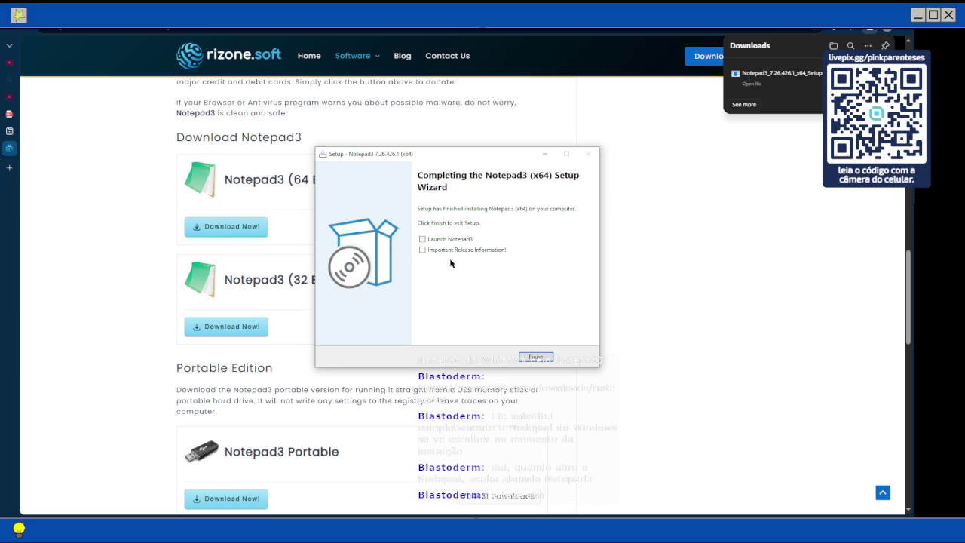
left_click(536, 356)
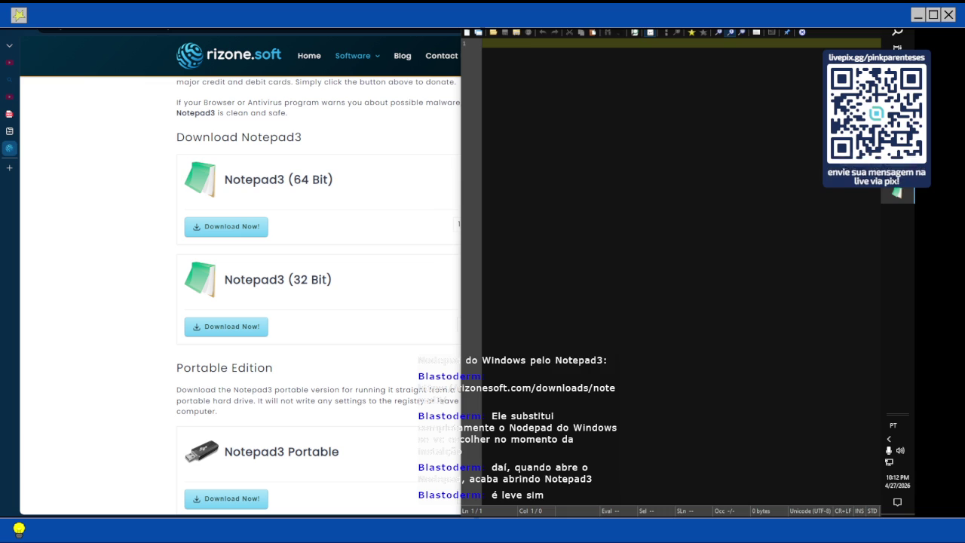
Copy the DogTestDrive code from Windows Notepad into Notepad3 and close the blank Notepad window
key("alt+Tab")
key("ctrl+a")
key("ctrl+c")
left_click(599, 166)
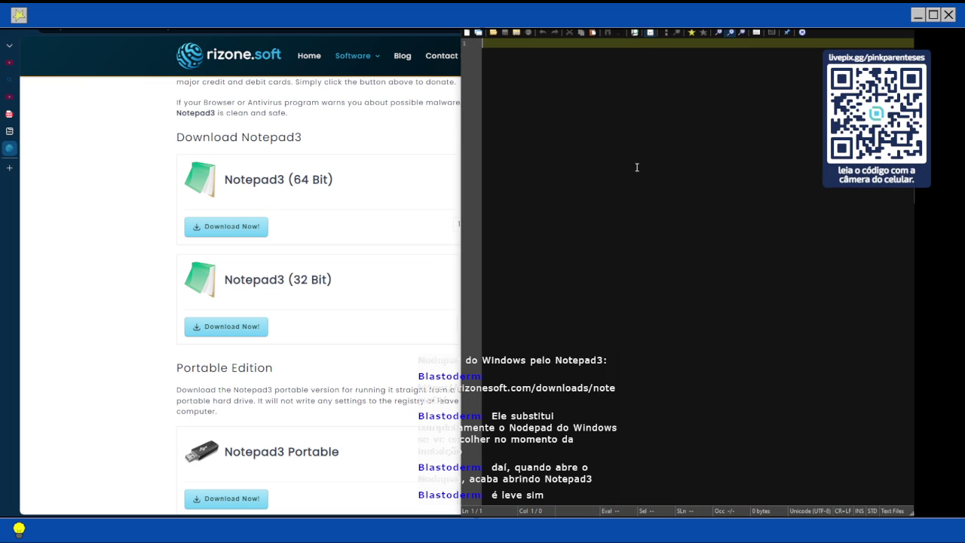
key("ctrl+v")
scroll(594, 168, "up", 10, "ctrl")
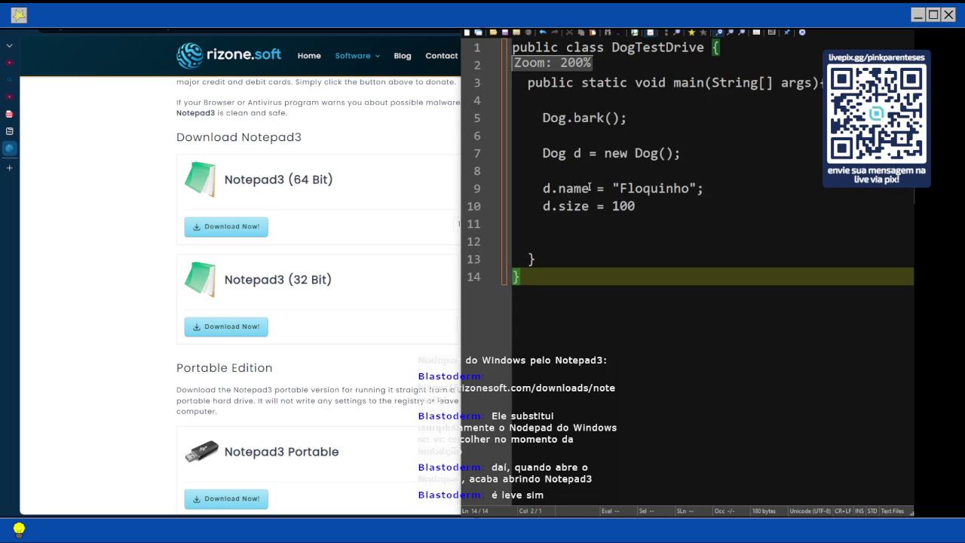
key("alt+Tab")
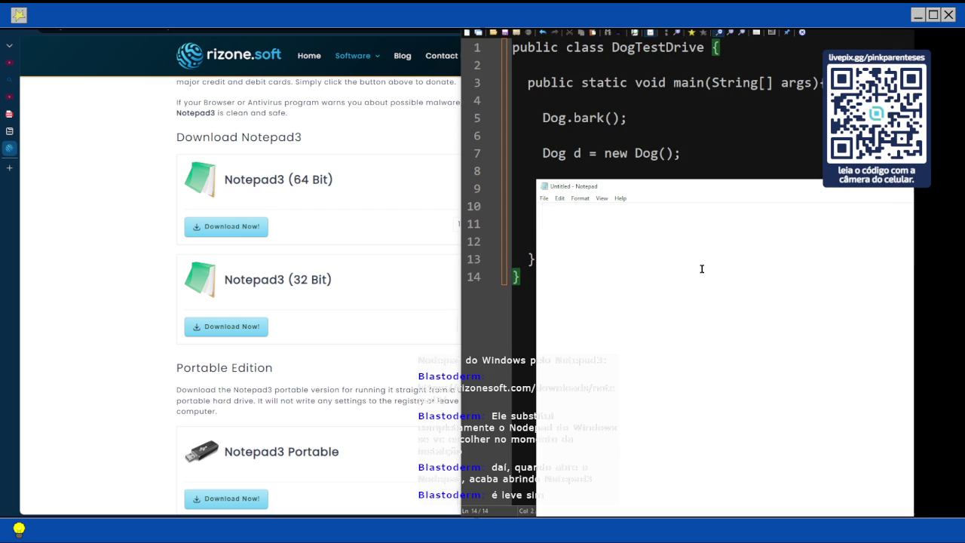
left_click_drag(721, 189, 427, 198)
left_click(889, 196)
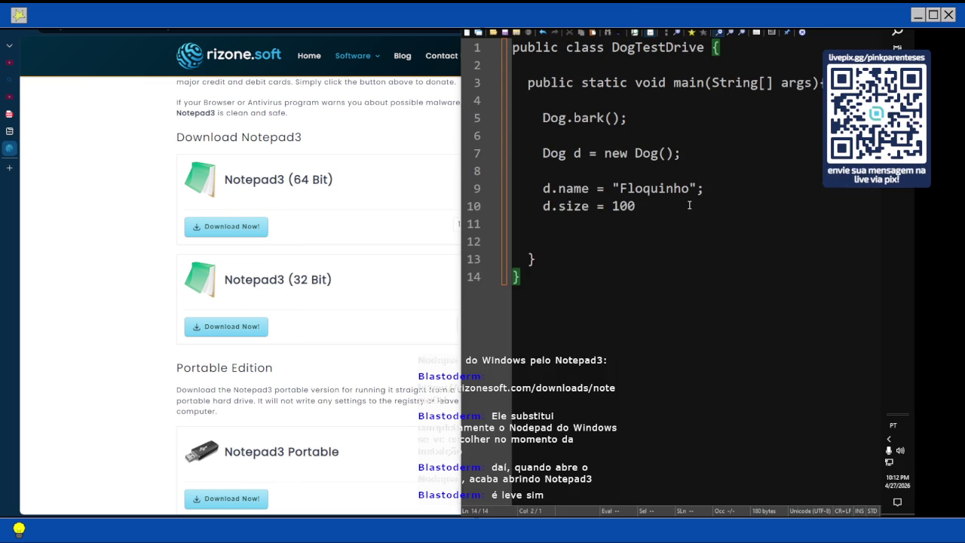
End line 10 with ';' and type d.breed = "creed"; on line 11
left_click(572, 217)
key("Tab")
key("Tab")
key("Tab")
key("BackSpace")
key("BackSpace")
key("BackSpace")
key("Up")
key("End")
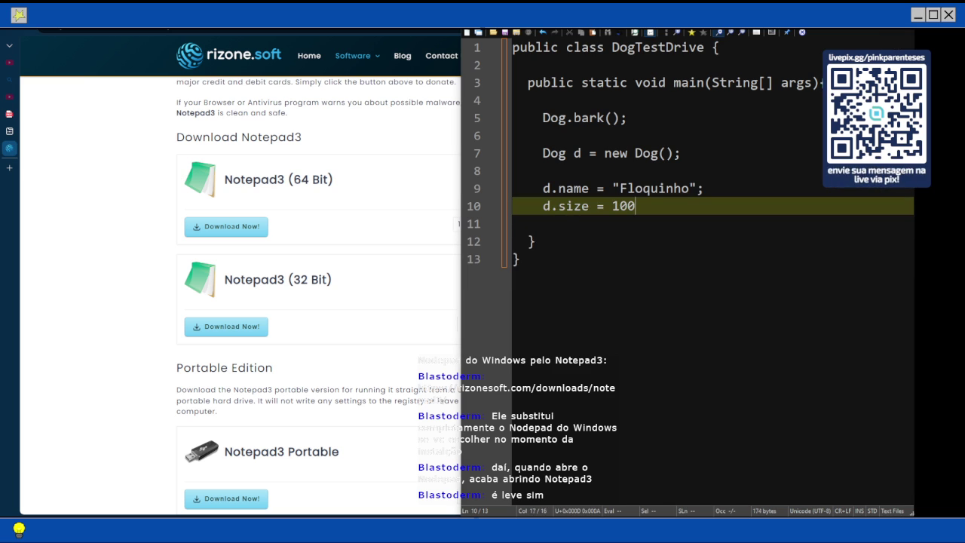
type(";")
left_click(570, 216)
type("d.")
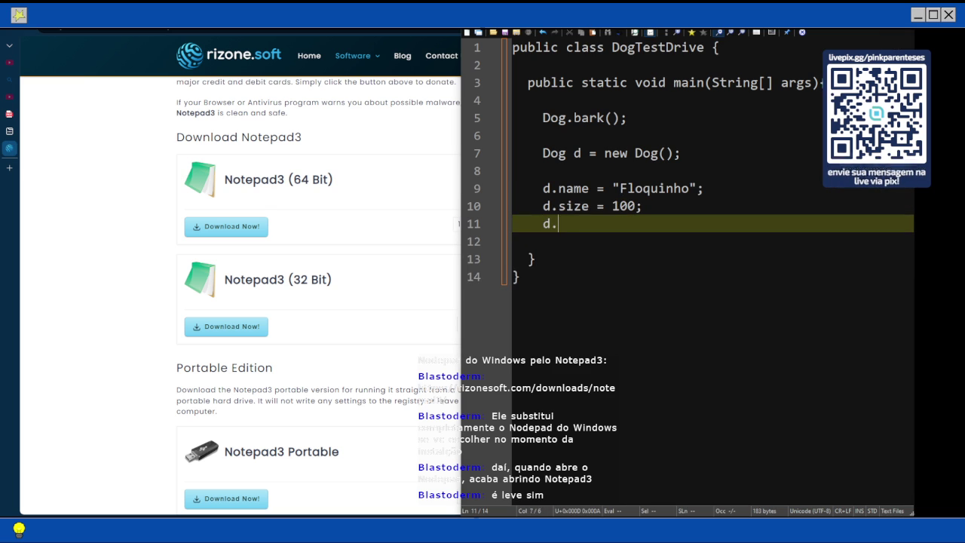
type("breed =")
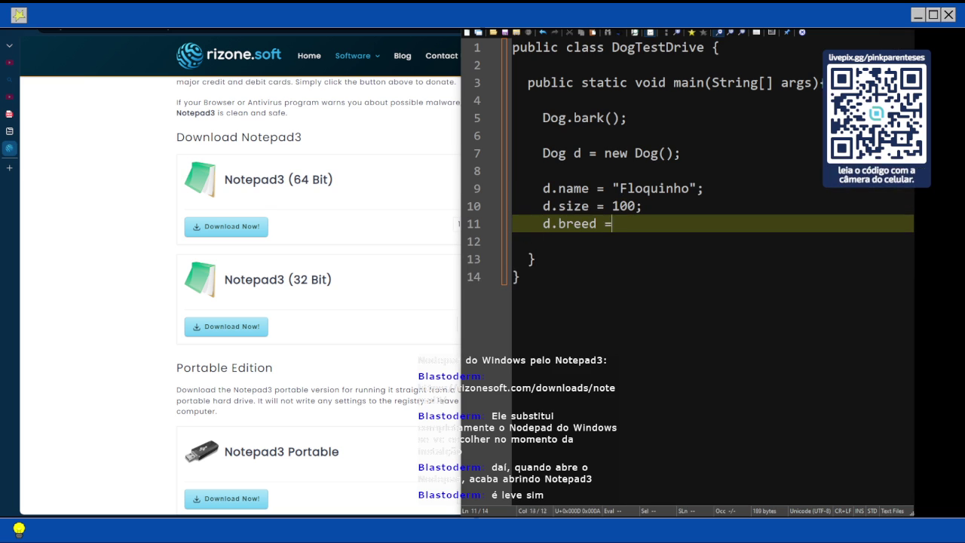
type(" \"")
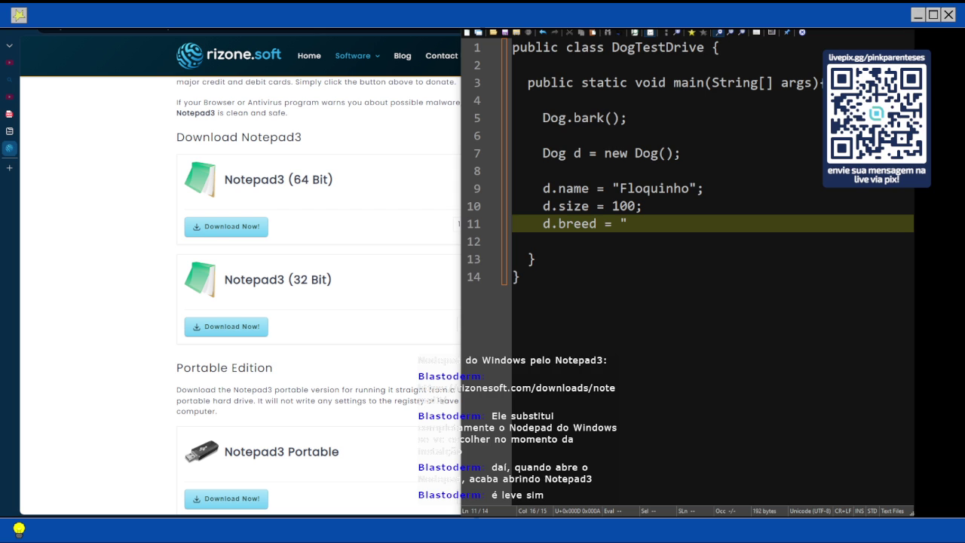
type("creed\";")
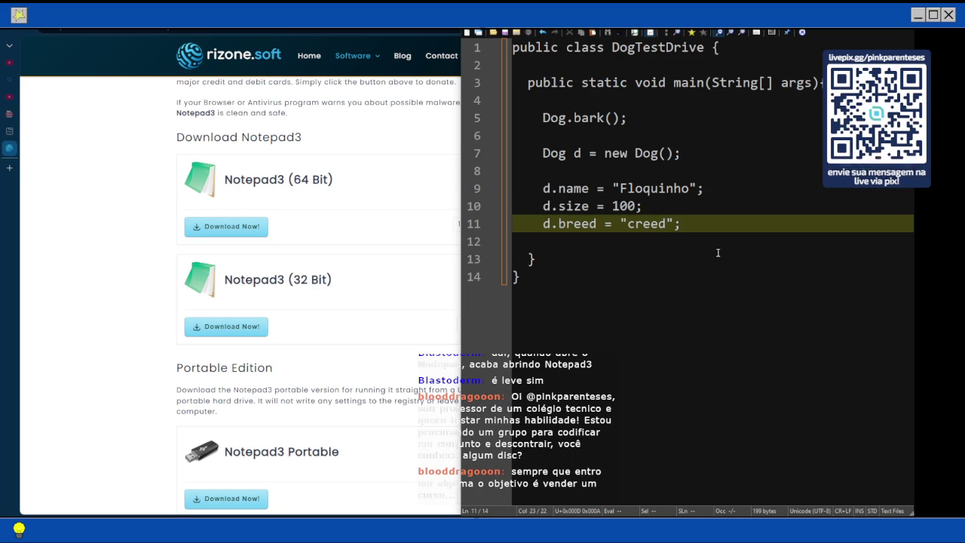
Switch away from Notepad3 to the browser and dismiss the downloads panel
key("alt+Tab")
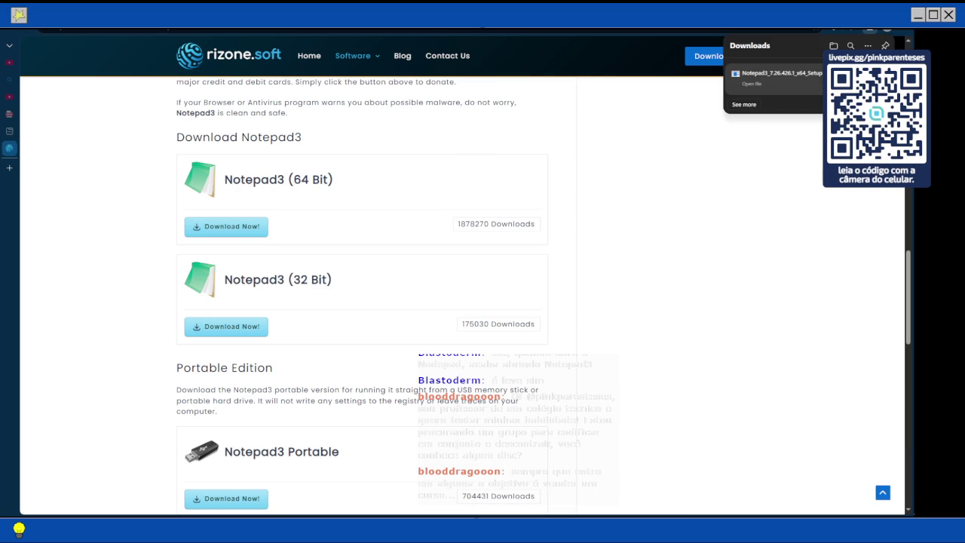
mouse_move(913, 219)
left_click(759, 220)
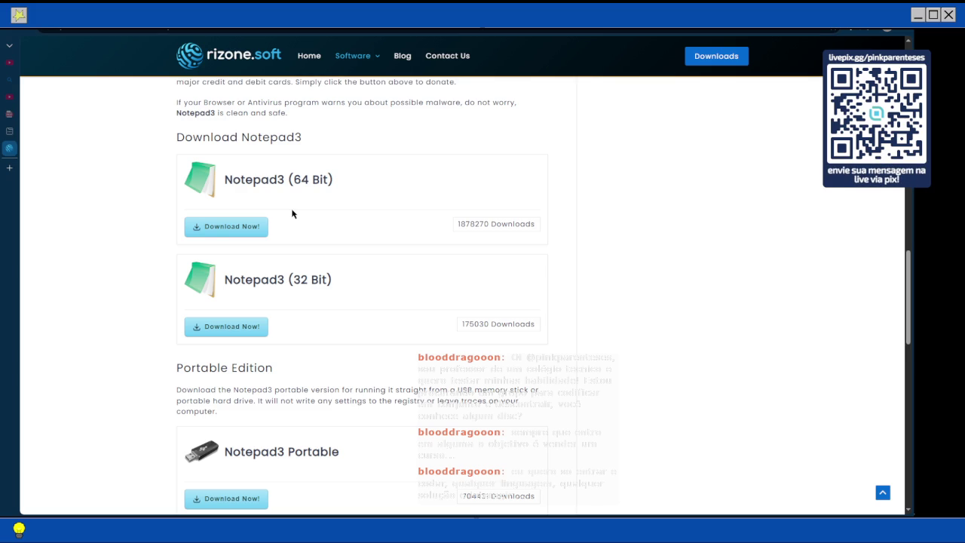
Switch to the OBS Studio window
mouse_move(911, 301)
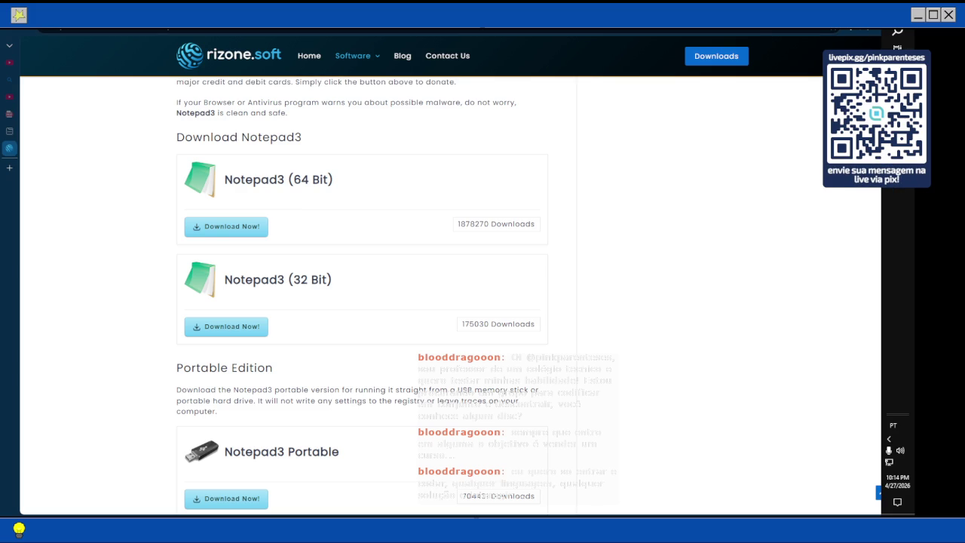
key("alt+Tab")
key("alt+Tab")
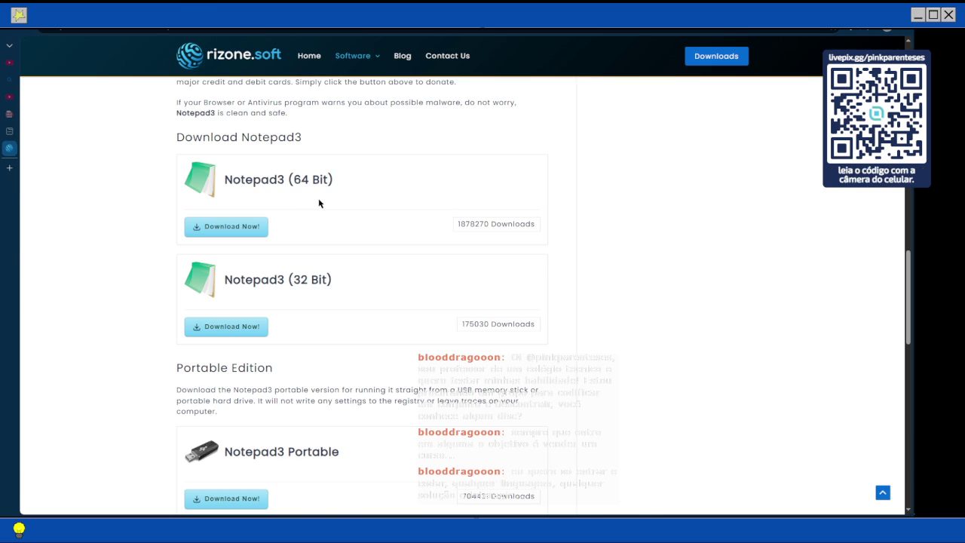
mouse_move(898, 143)
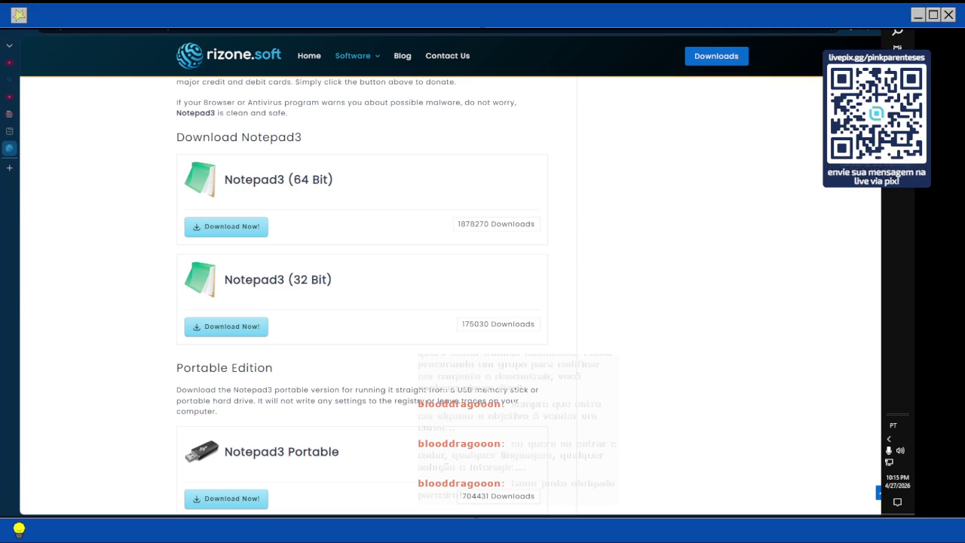
Switch the OBS stream to the showing scene, then to the pause scene
left_click(23, 413)
left_click(23, 384)
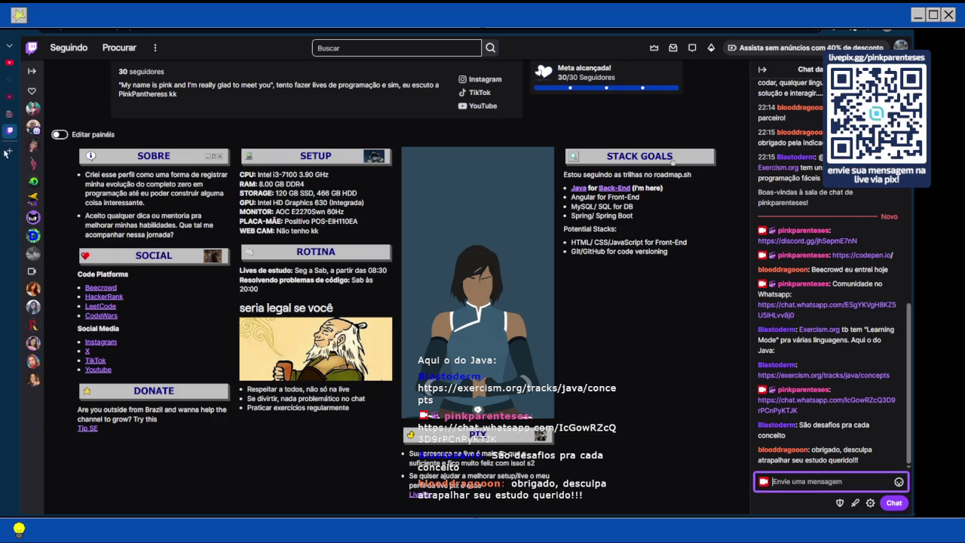
Close the Twitch tab in Edge so the Java book PDF shows beside Notepad3
mouse_move(22, 135)
left_click(107, 131)
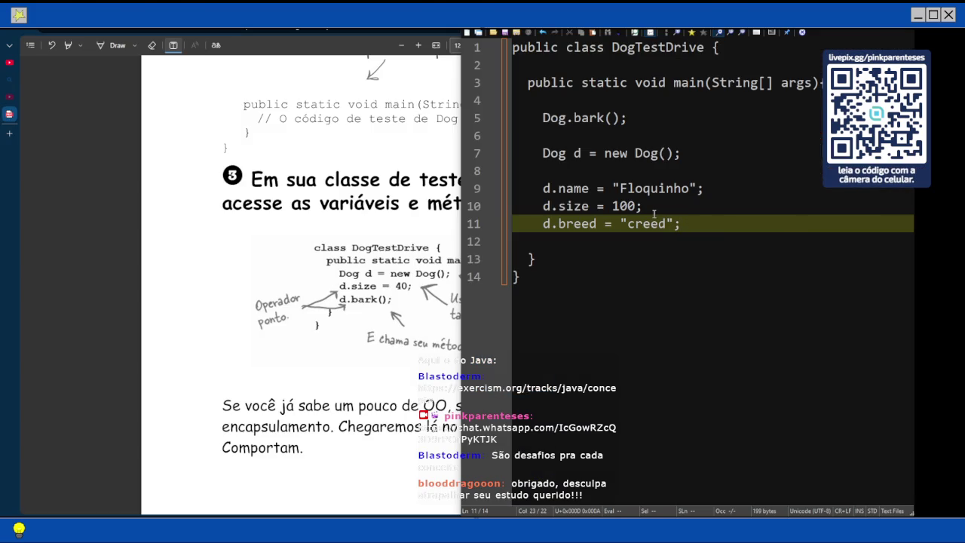
scroll(230, 285, "down", 2)
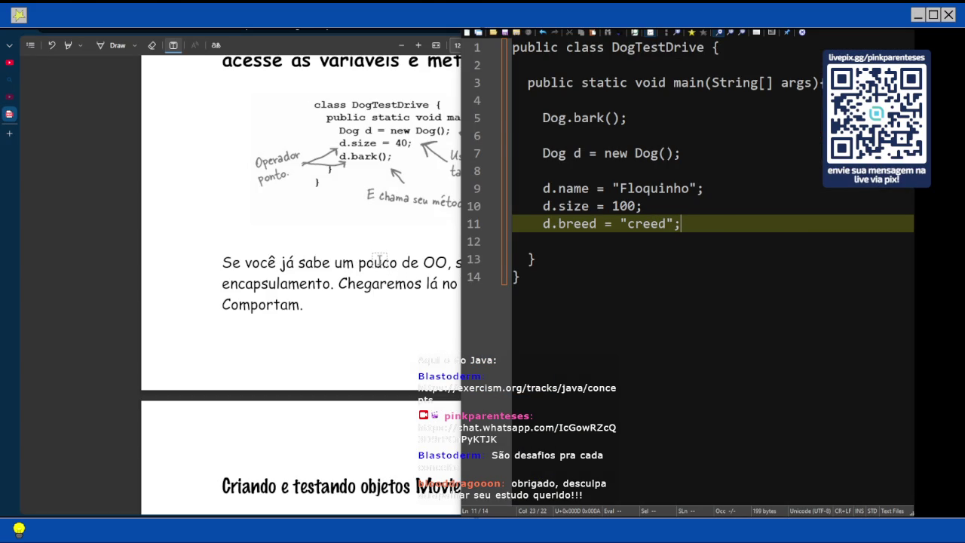
Bring the book PDF to the front and scroll to page 125's DogTestDrive dot-operator example
double_click(363, 262)
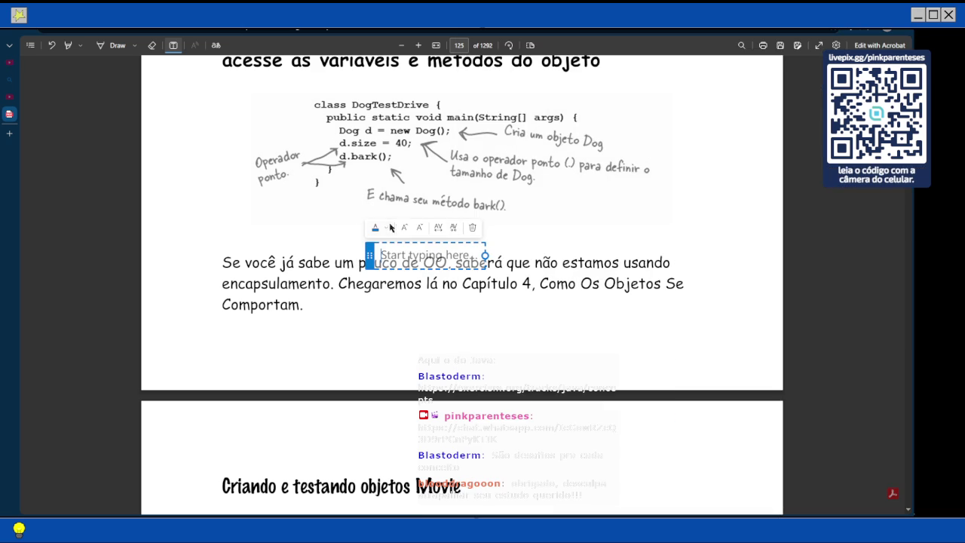
left_click(439, 228)
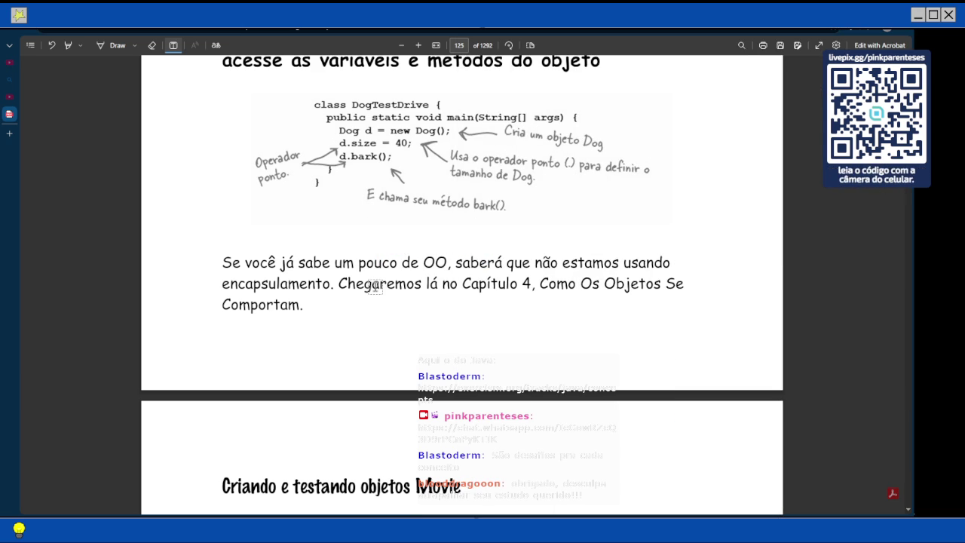
scroll(375, 286, "down", 3)
scroll(375, 286, "down", 2)
scroll(375, 286, "up", 7)
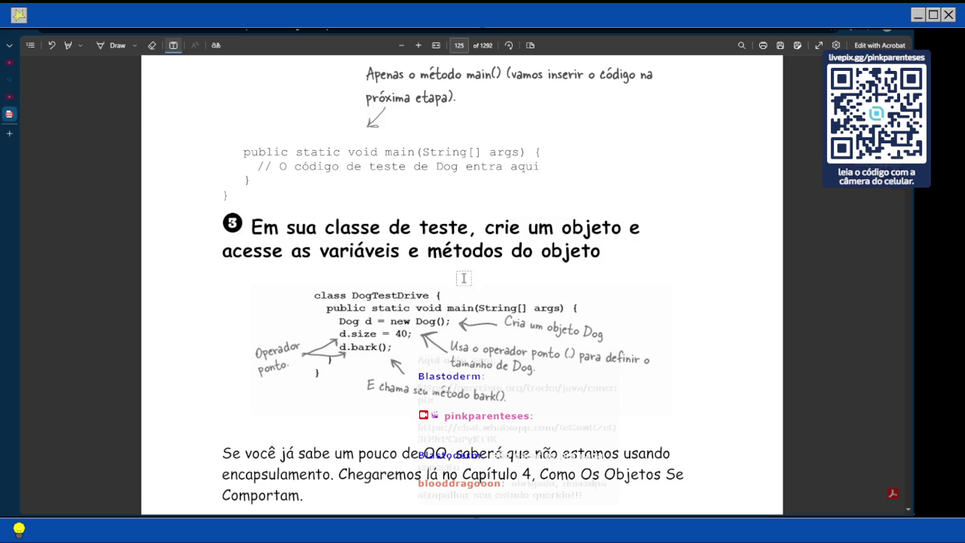
In Notepad3, replace a drafted print statement on new line 13 with d.collar();
key("alt+Tab")
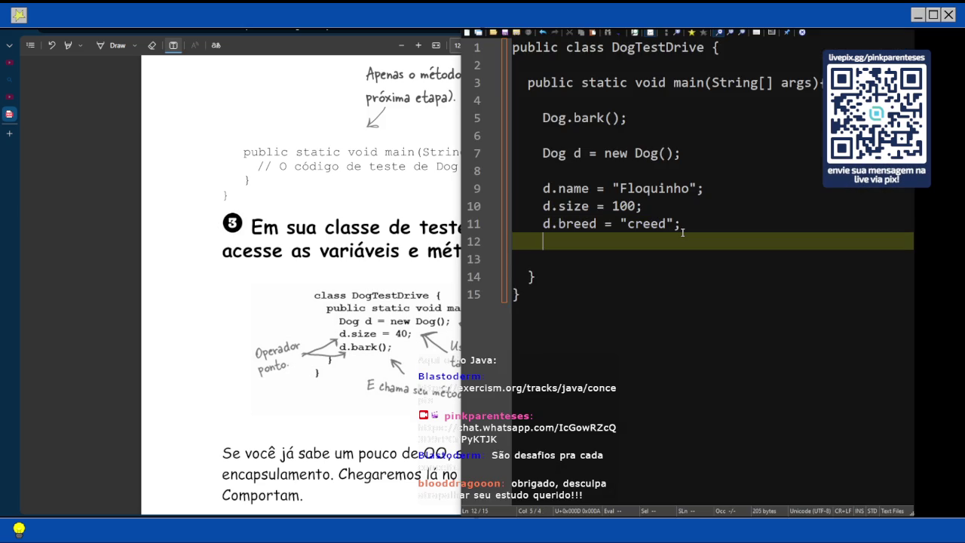
key("Return")
type("System.out")
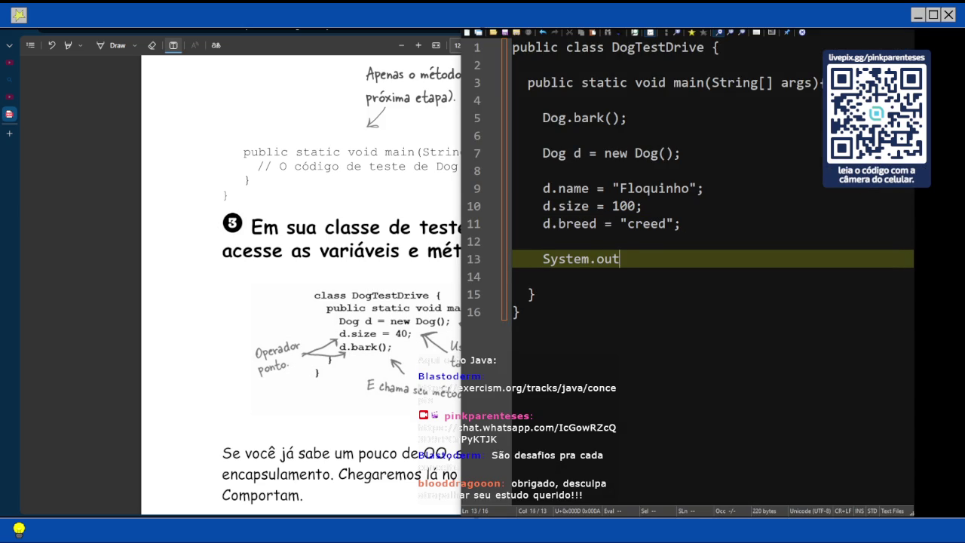
type(".print(d.sa")
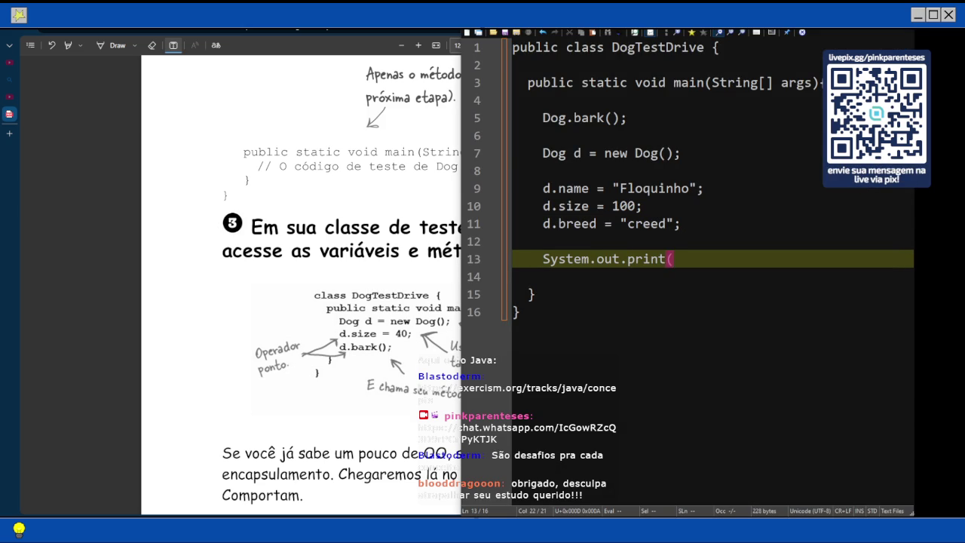
key("BackSpace")
key("BackSpace")
key("BackSpace")
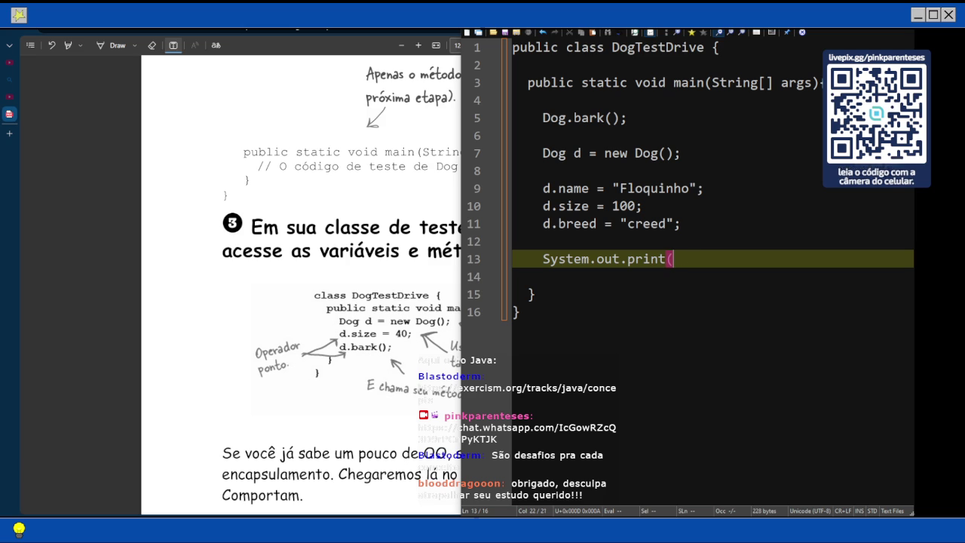
key("BackSpace")
key("BackSpace")
key("BackSpace")
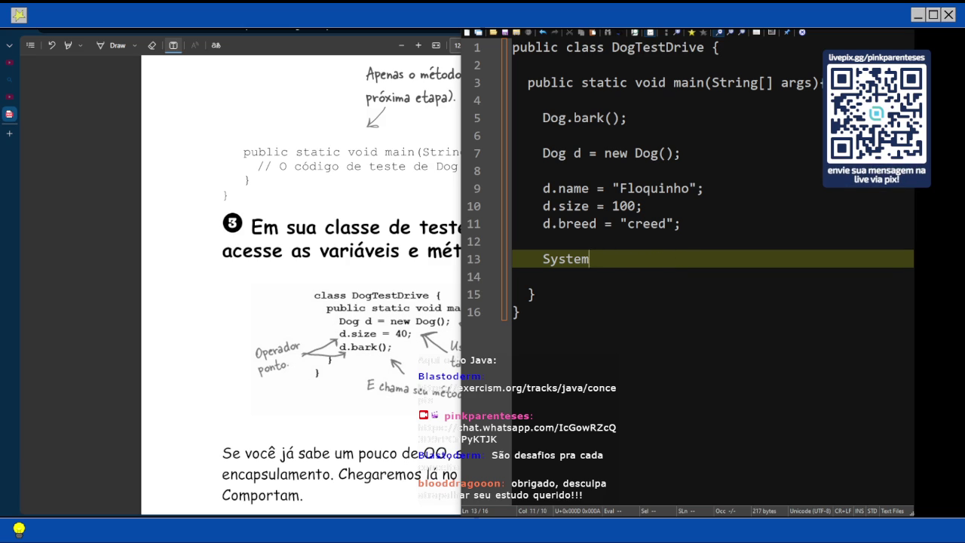
key("BackSpace")
type("d.c")
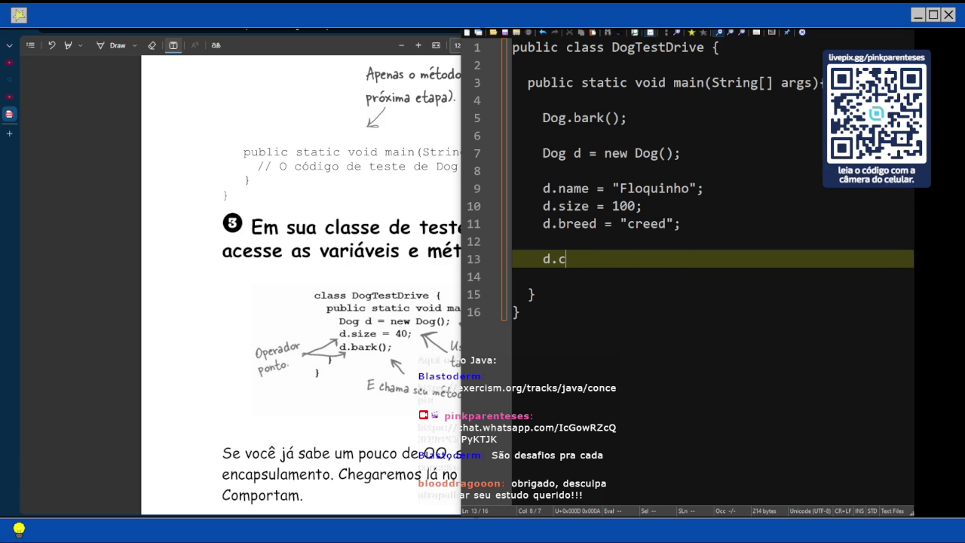
type("ollar();")
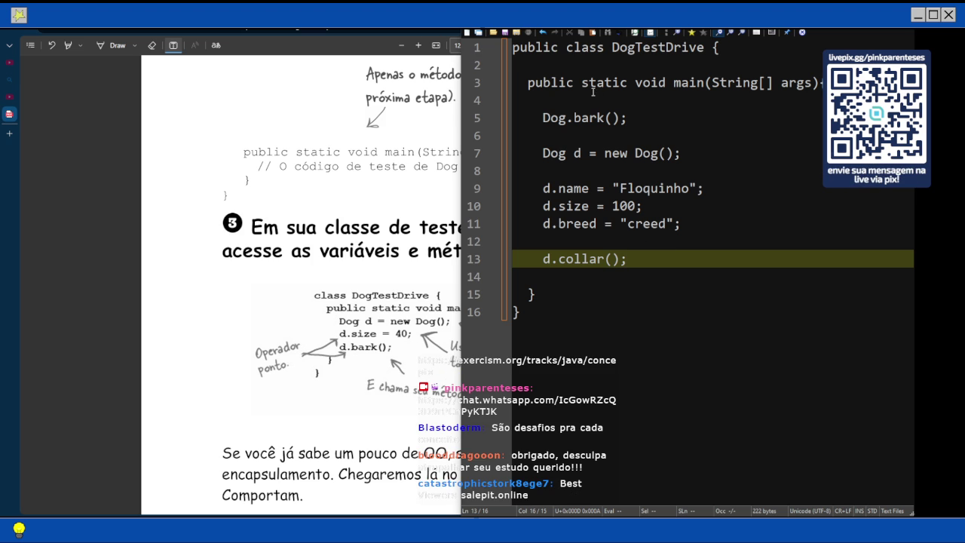
Save the code as DogTestDrive.java in the C:\head-first folder
left_click(471, 23)
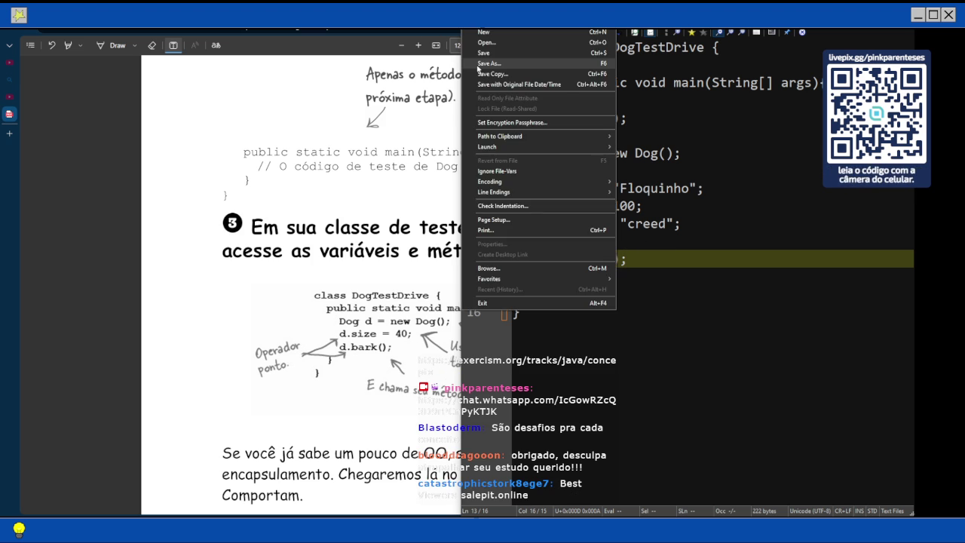
left_click(479, 60)
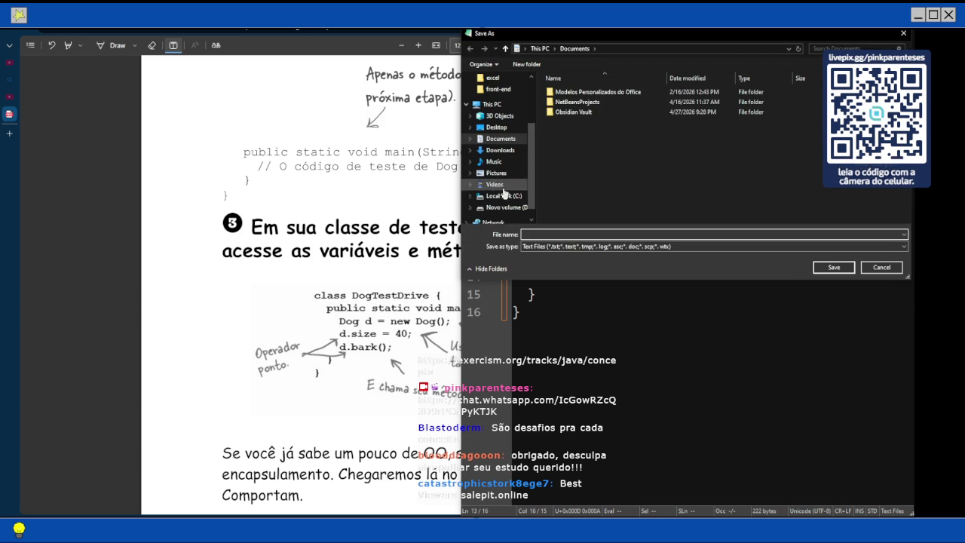
left_click(503, 207)
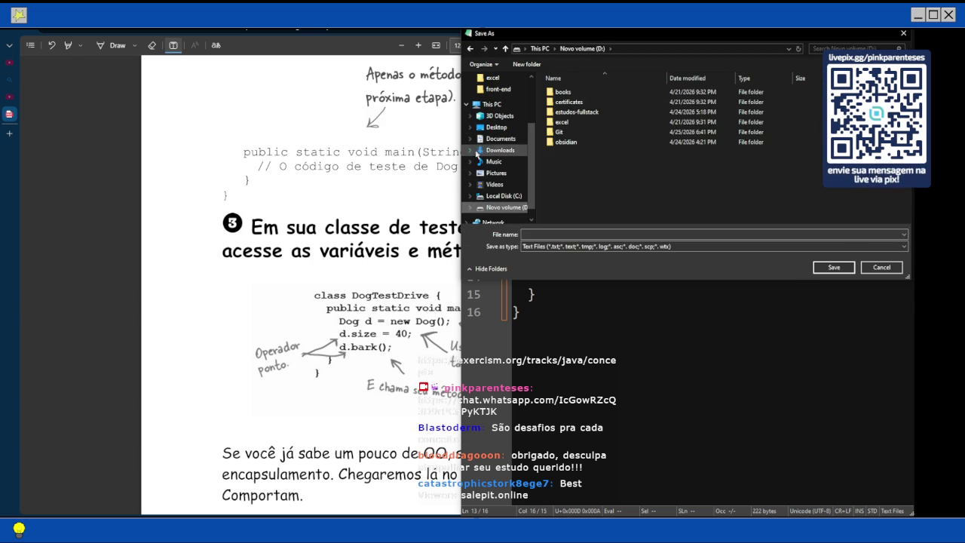
left_click(486, 139)
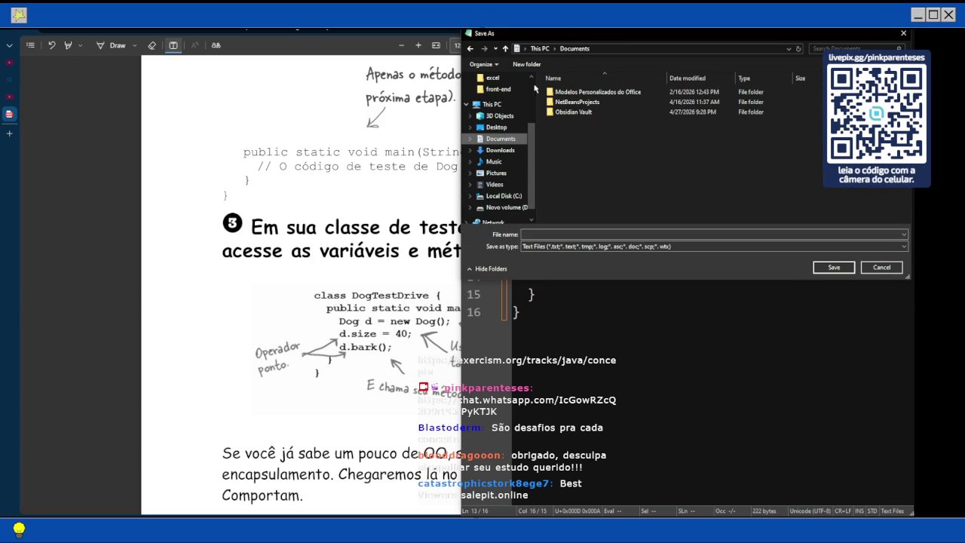
left_click(504, 195)
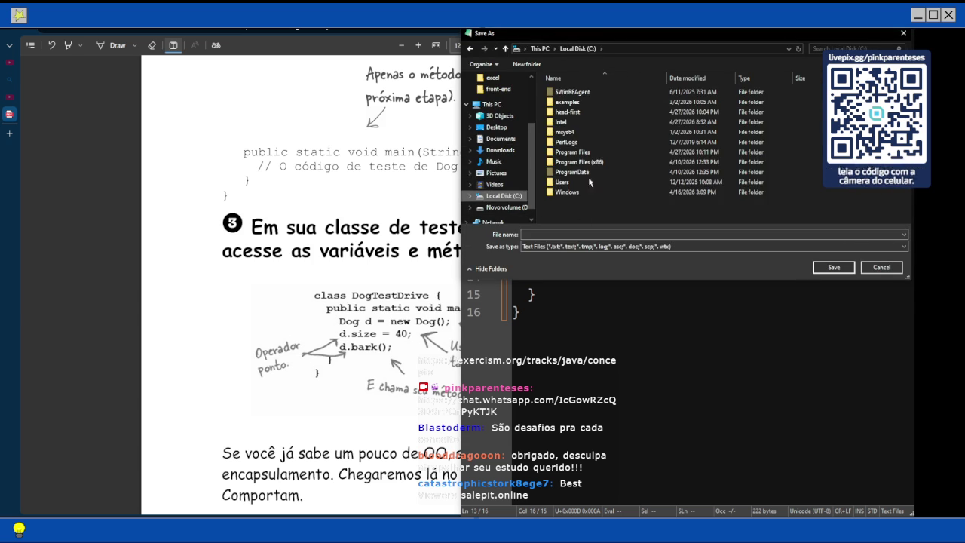
double_click(666, 112)
left_click(541, 234)
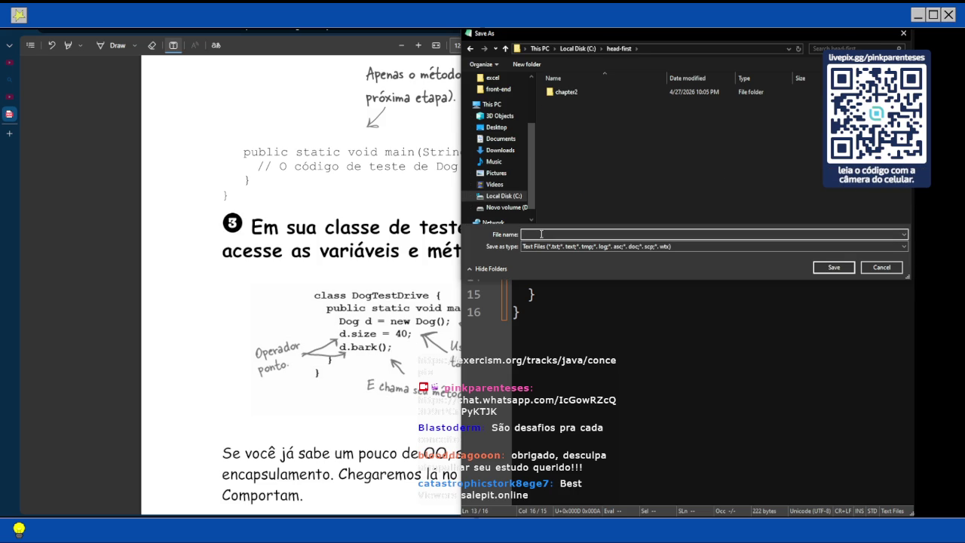
scroll(256, 166, "up", 5)
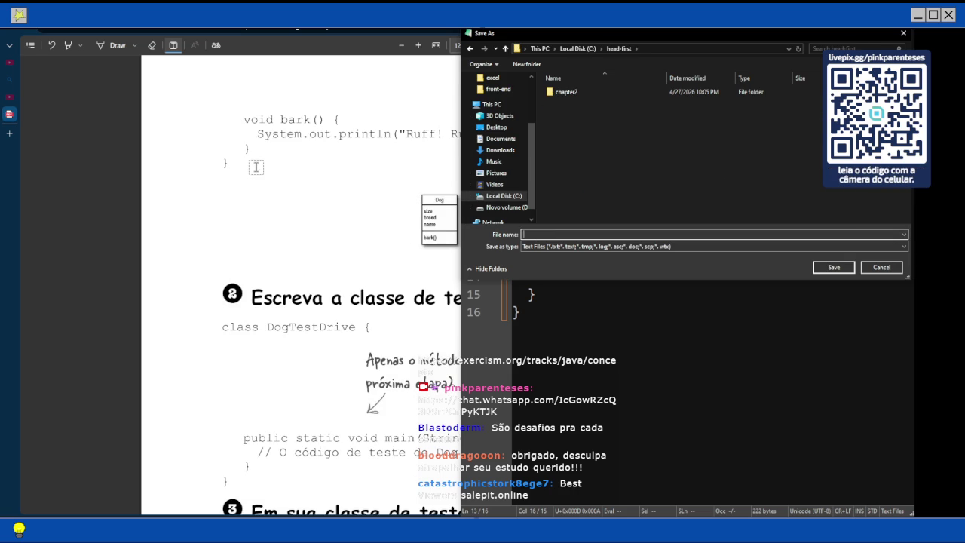
type("DogTestDriv")
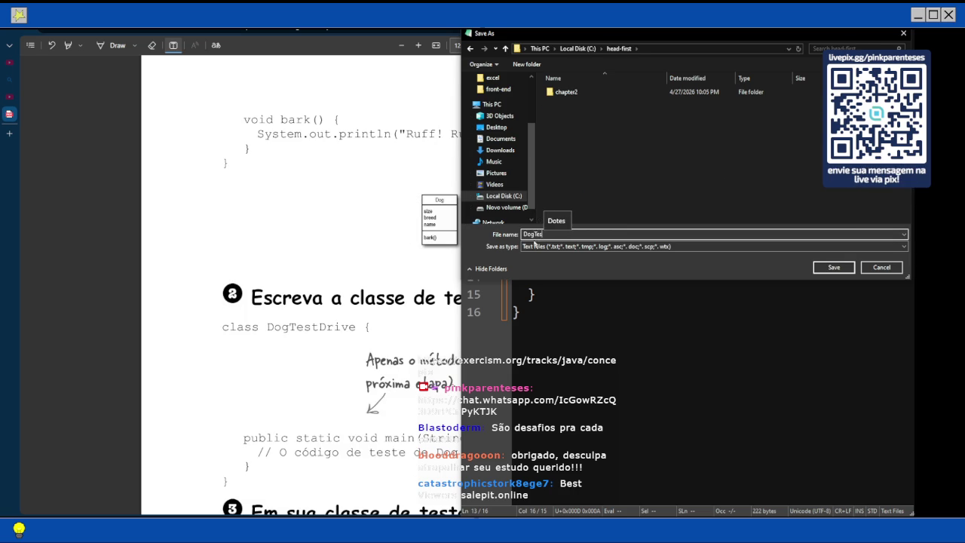
type("e.java")
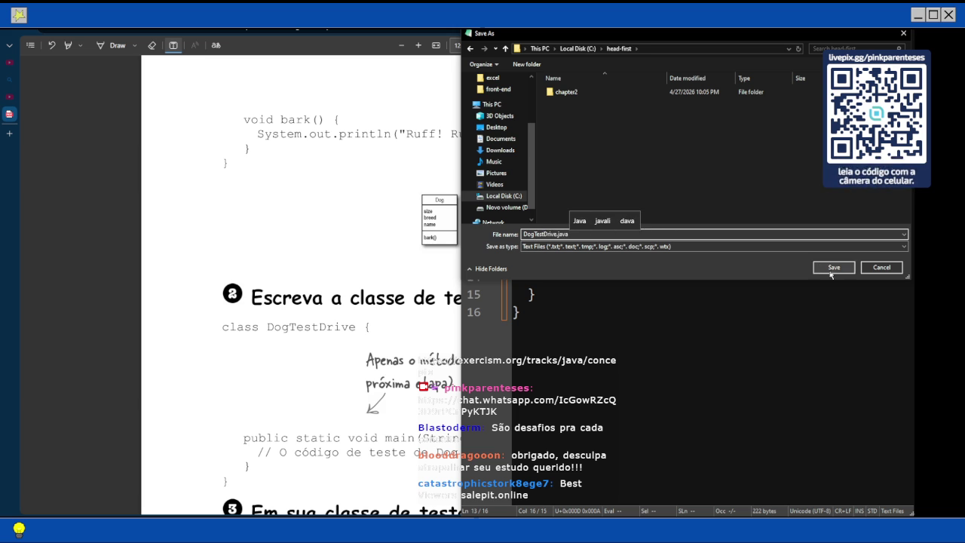
key("Return")
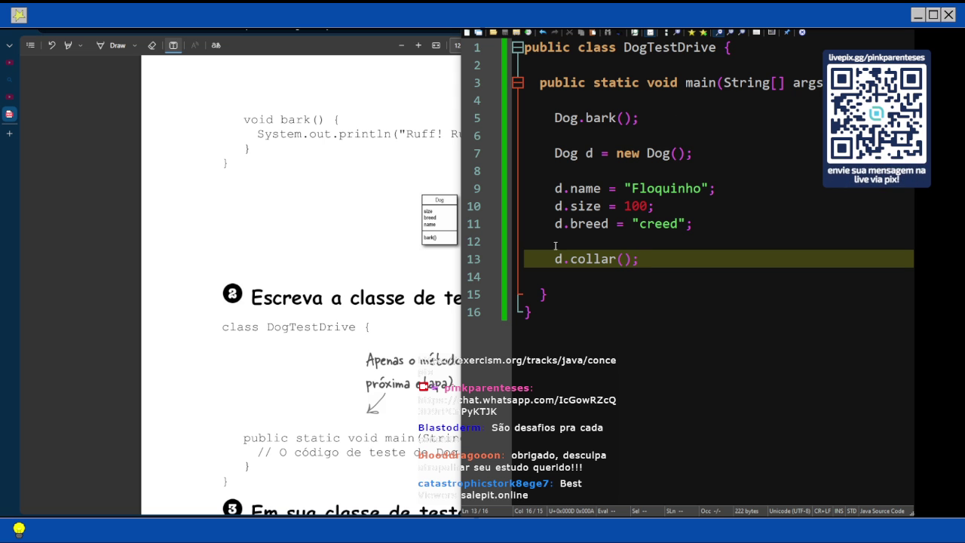
scroll(457, 291, "down", 5)
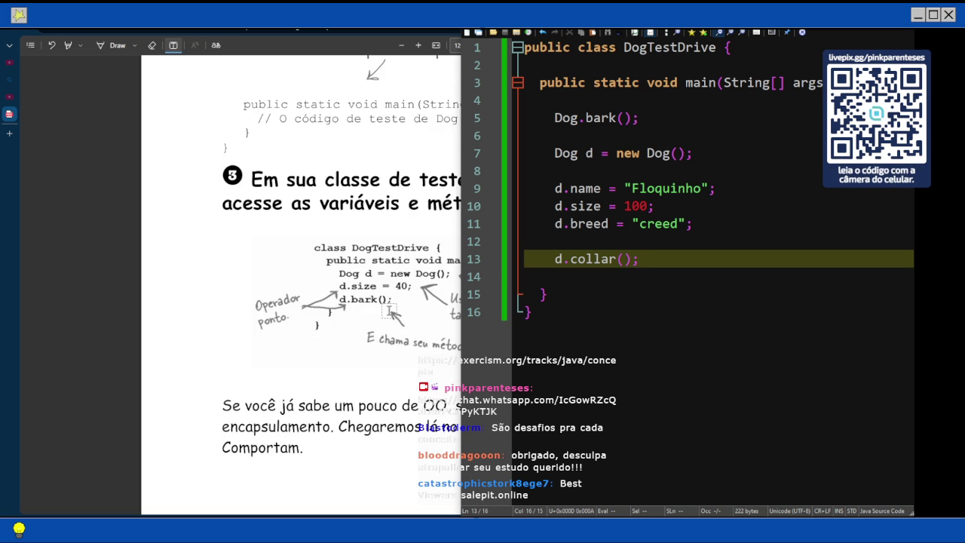
scroll(406, 310, "down", 3)
Launch Command Prompt by running cmd from the Run dialog
scroll(406, 311, "down", 1)
key("super+r")
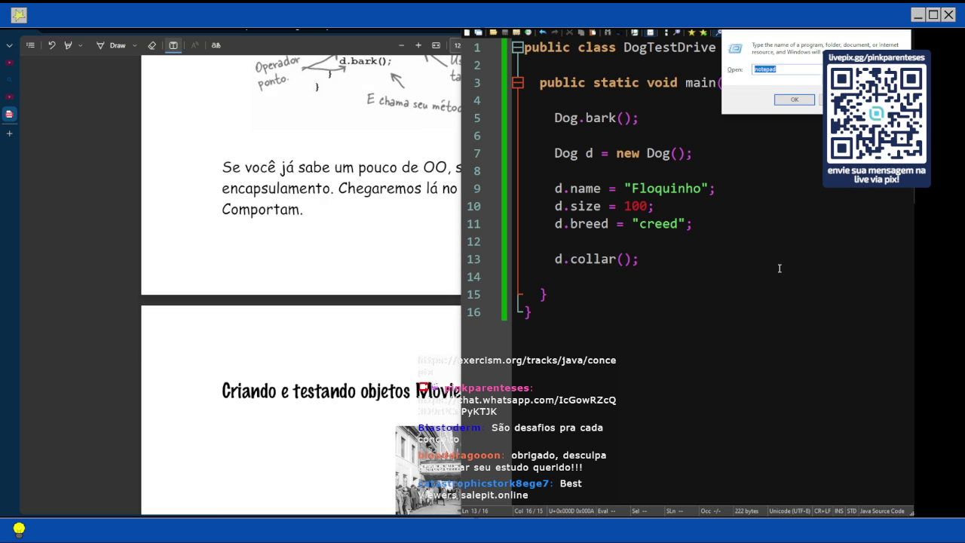
type("cmd")
key("Return")
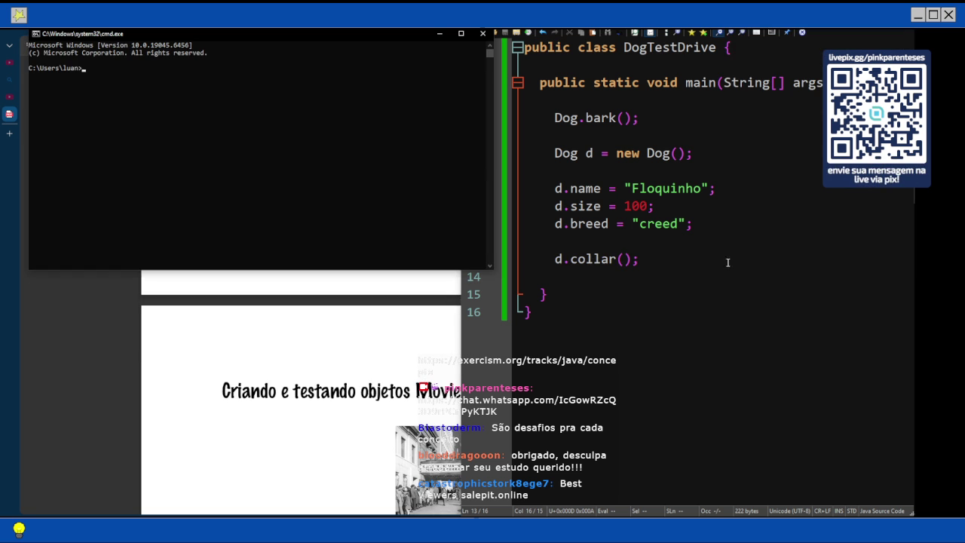
Move up to the C: drive root with cd, then into the head-first folder
type("cd")
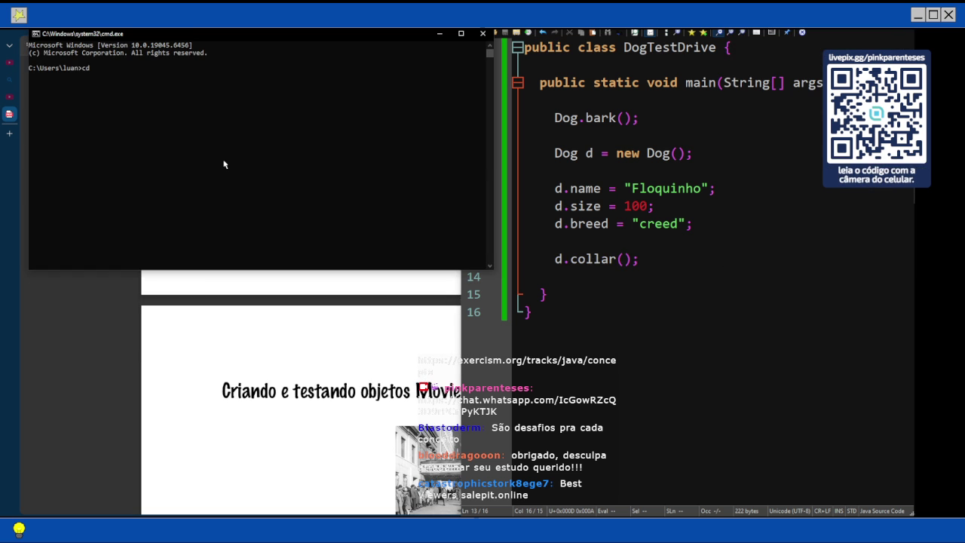
type(" ..")
key("Return")
type("cd .")
key("Return")
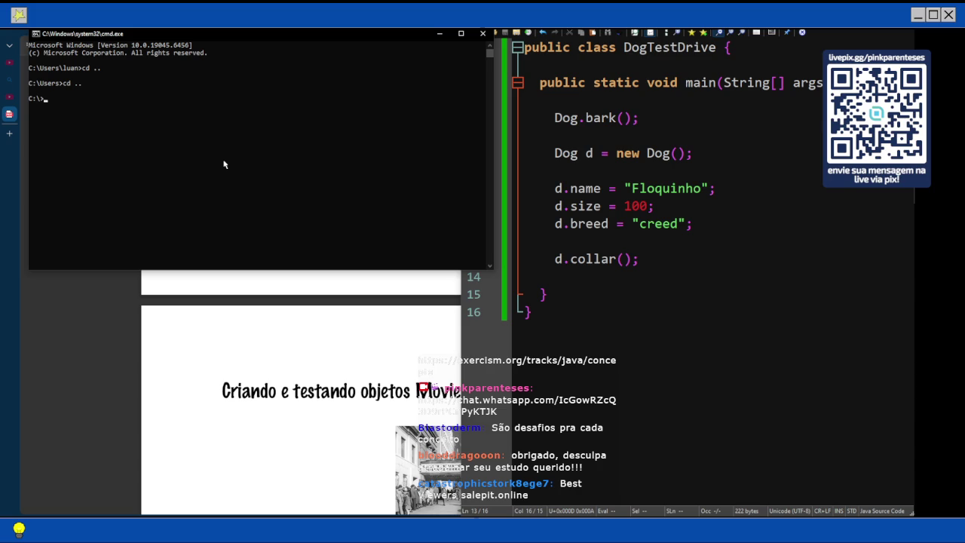
type("cd ")
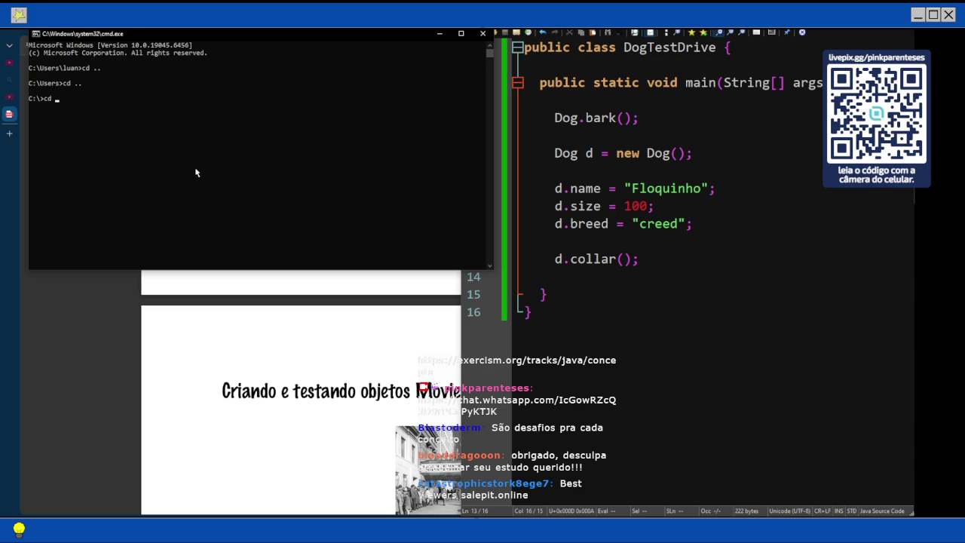
type("`head")
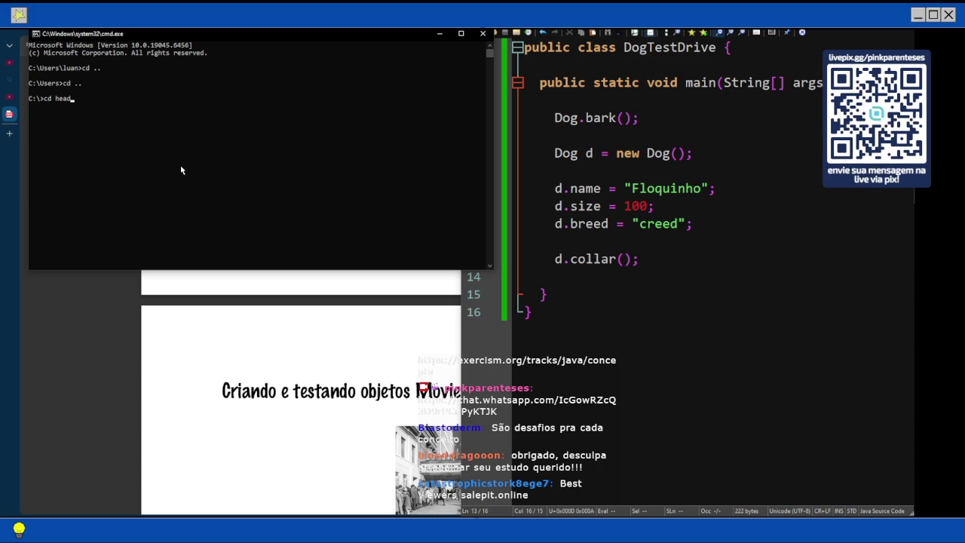
type("-first")
key("Return")
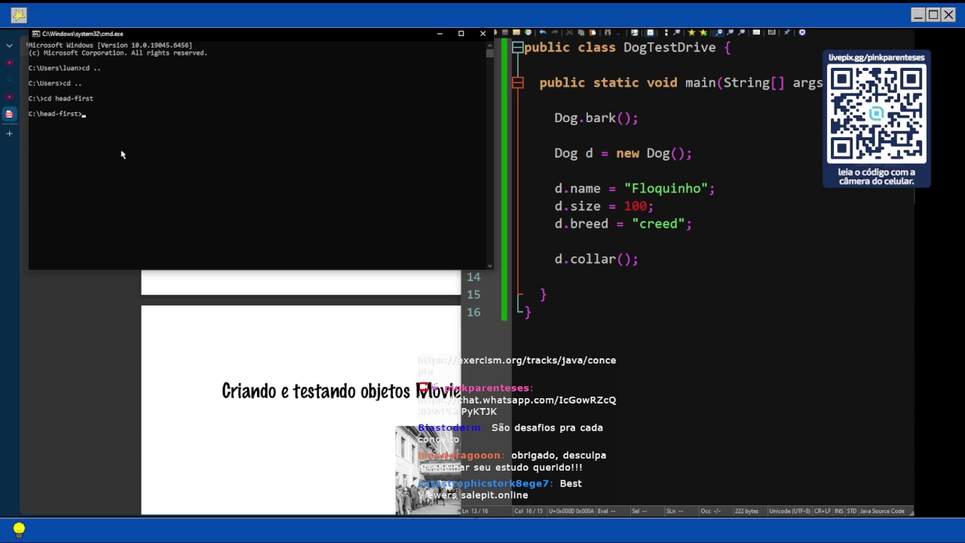
Run javac Dog.java DogTestDrive.java in C:\head-first; it fails with file-not-found
type("javac")
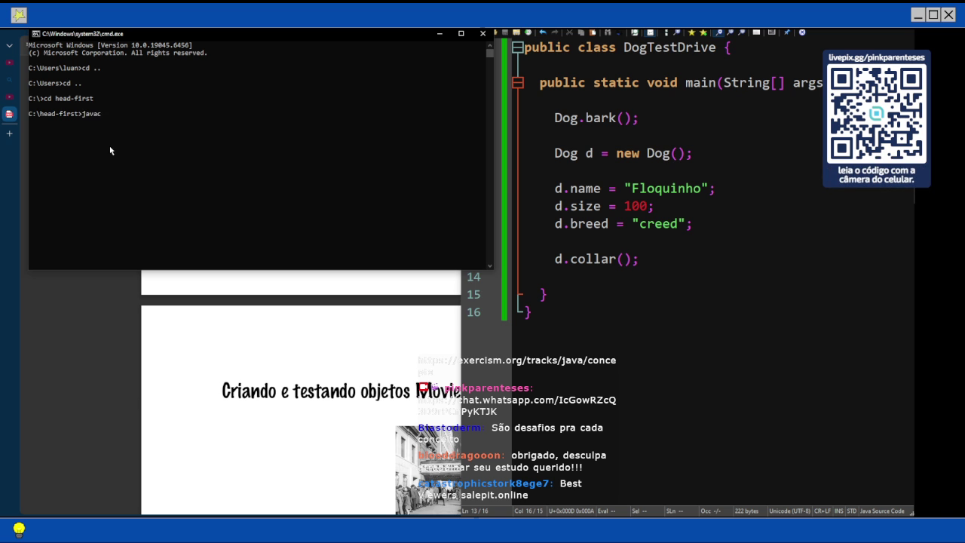
type(" D")
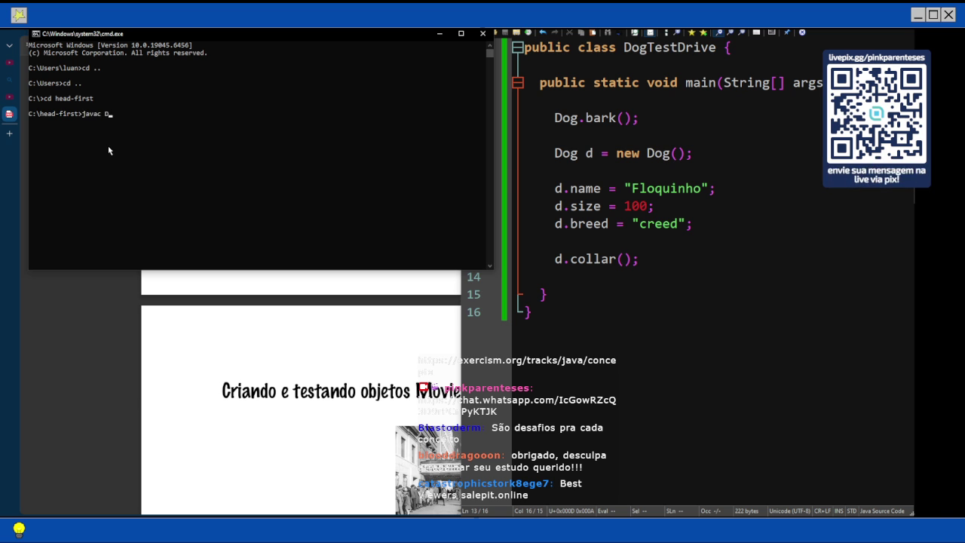
type("og")
key("BackSpace")
type(".java")
type("ogTest")
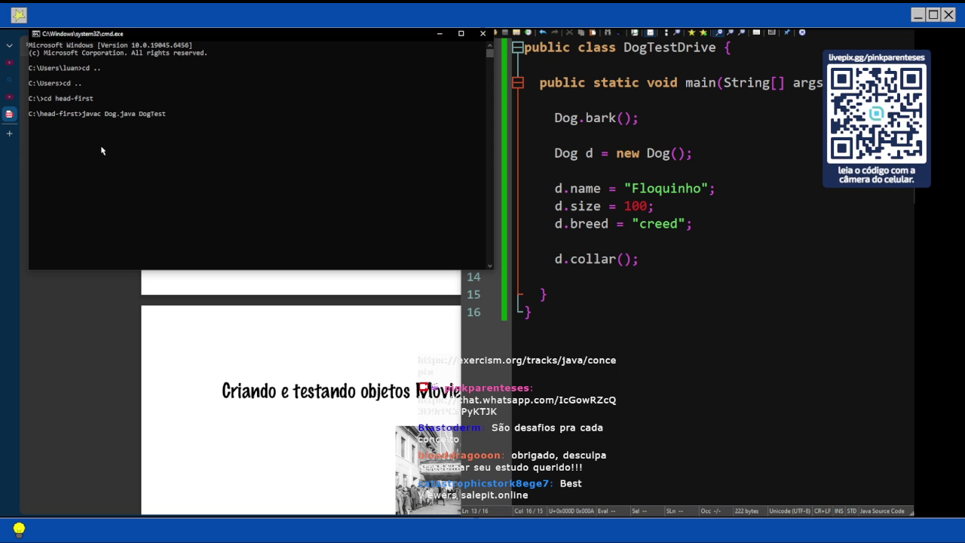
type("Drive.java")
key("Return")
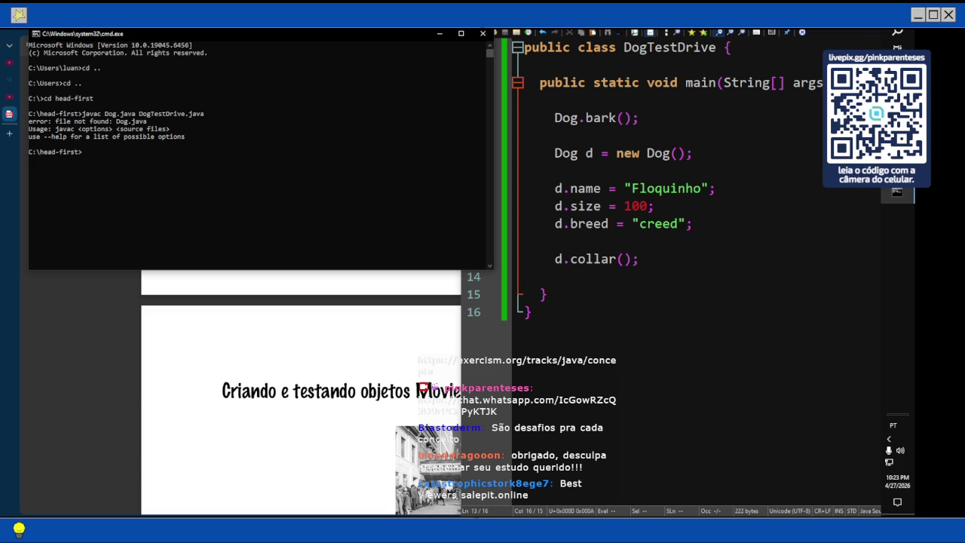
Retry compiling Dog.java alone with javac
mouse_move(897, 170)
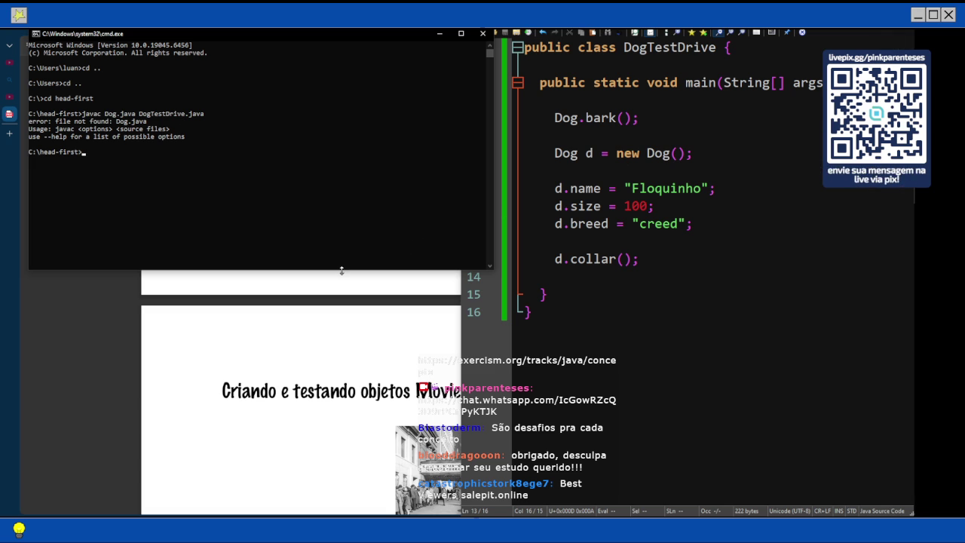
type("ja")
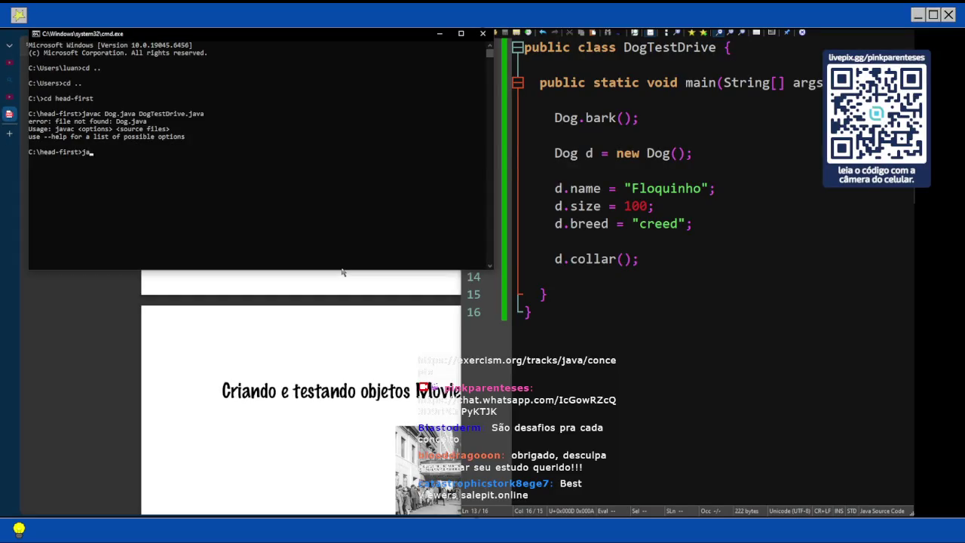
type("vac Dog.java")
key("Return")
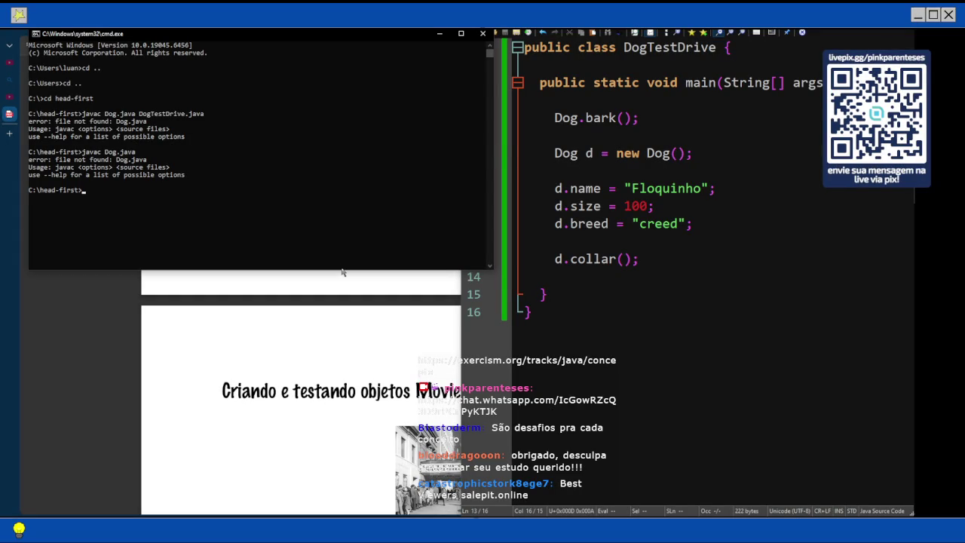
Compile DogTestDrive.java on its own with javac
type("javac")
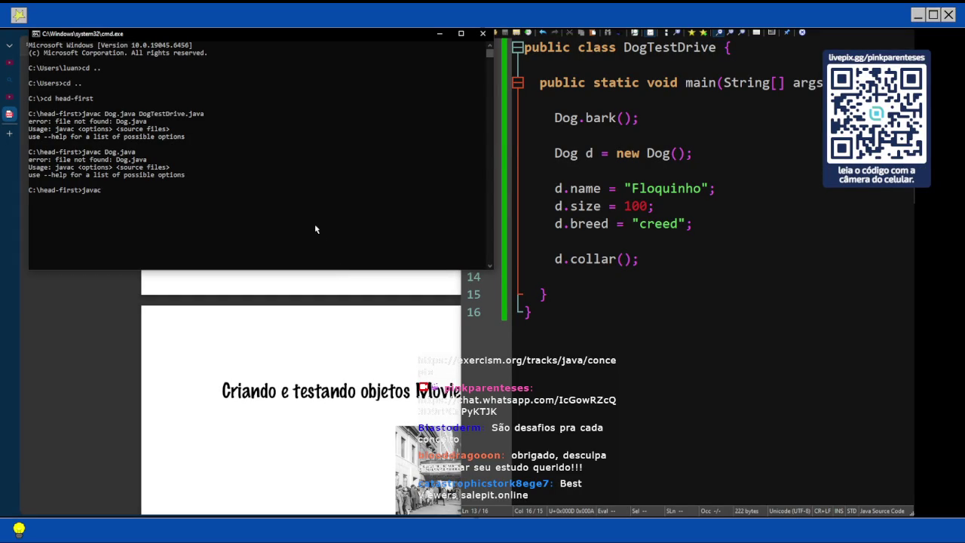
type(" DogTest")
key("BackSpace")
key("BackSpace")
type("estDrive.java")
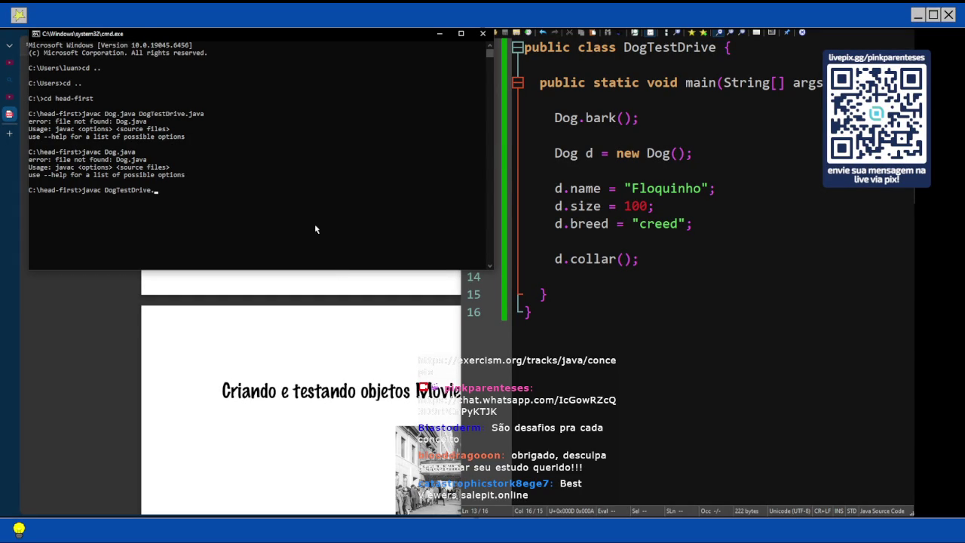
key("Return")
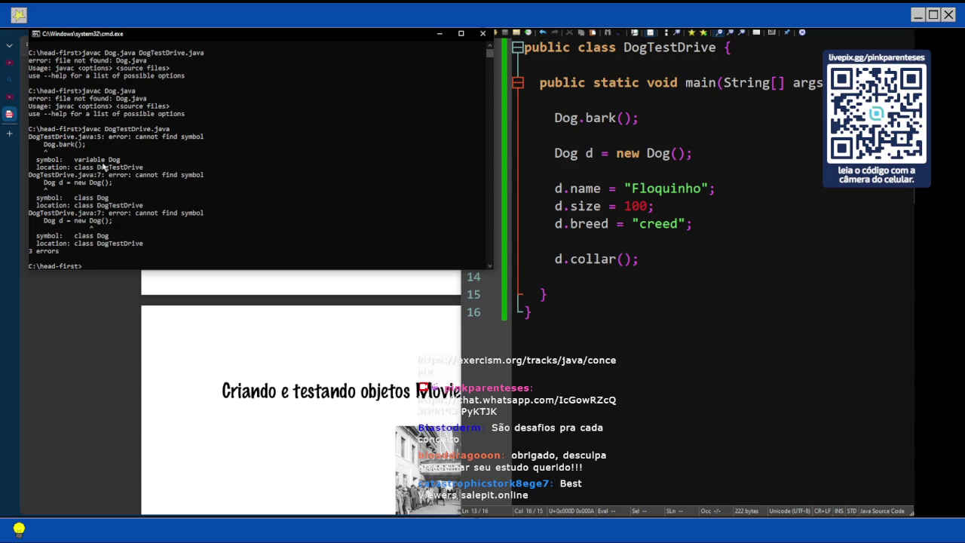
Review the 3 'cannot find symbol' errors against line 7, then open File Explorer
scroll(107, 157, "up", 1)
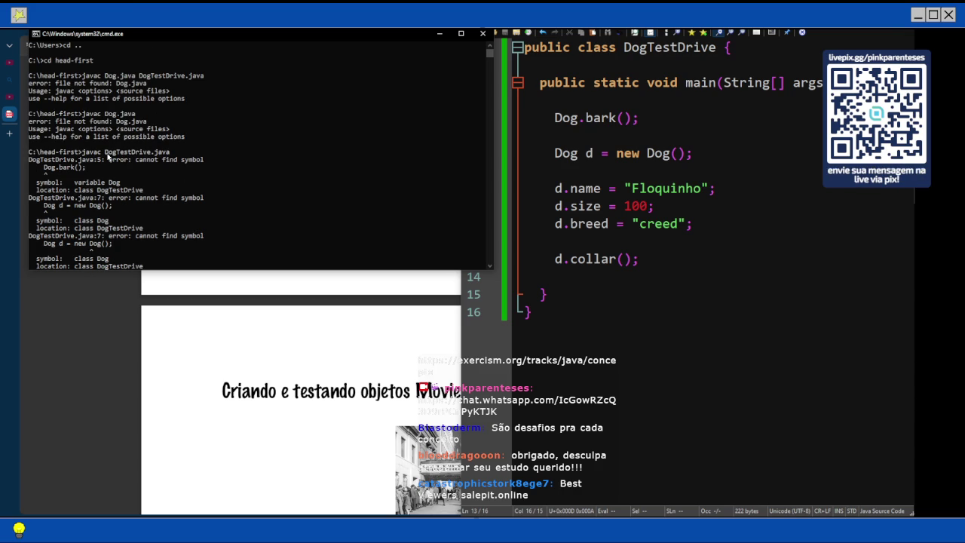
scroll(108, 157, "down", 1)
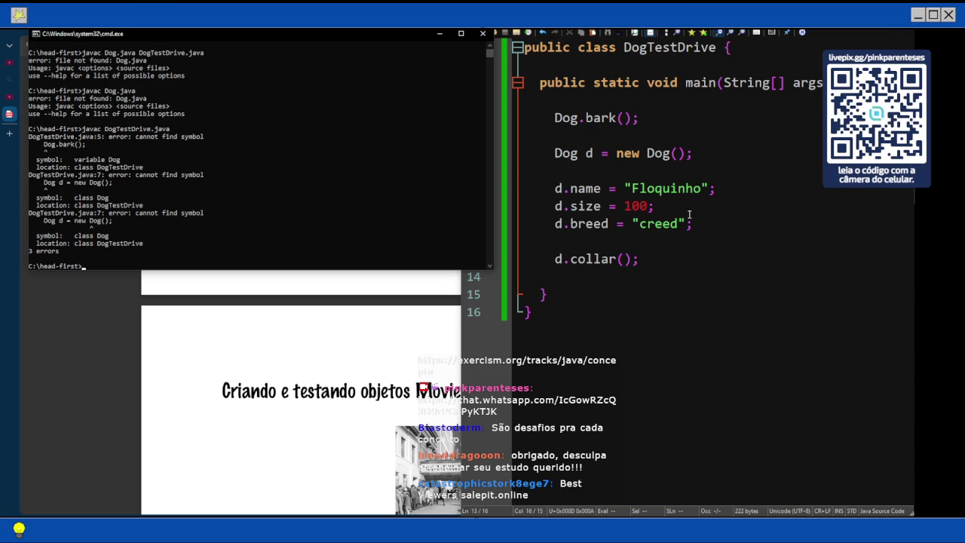
left_click(630, 153)
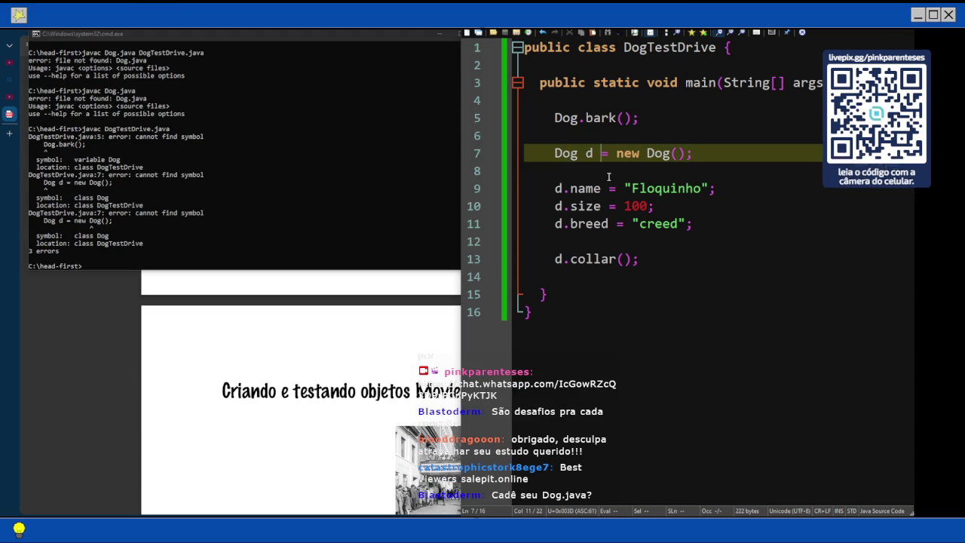
scroll(631, 217, "up", 3)
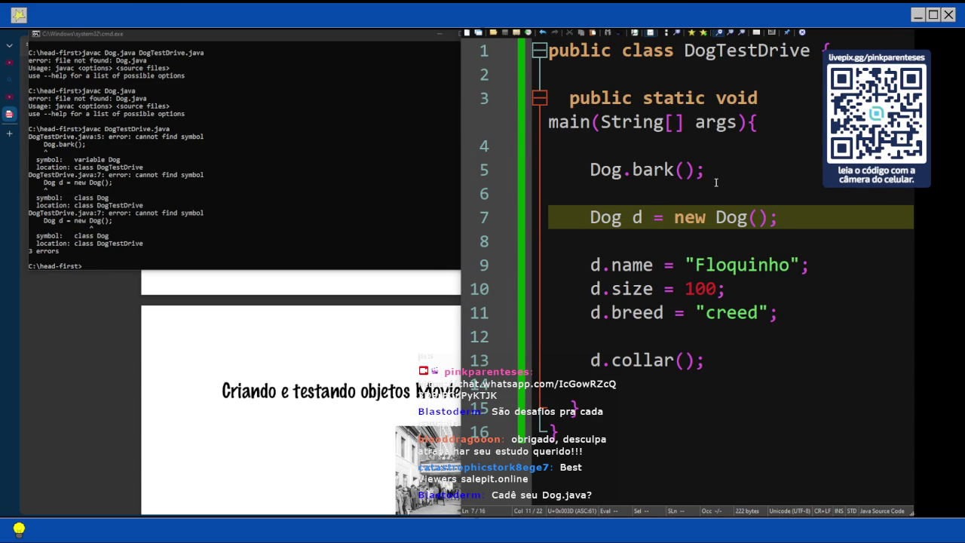
mouse_move(914, 226)
left_click(897, 46)
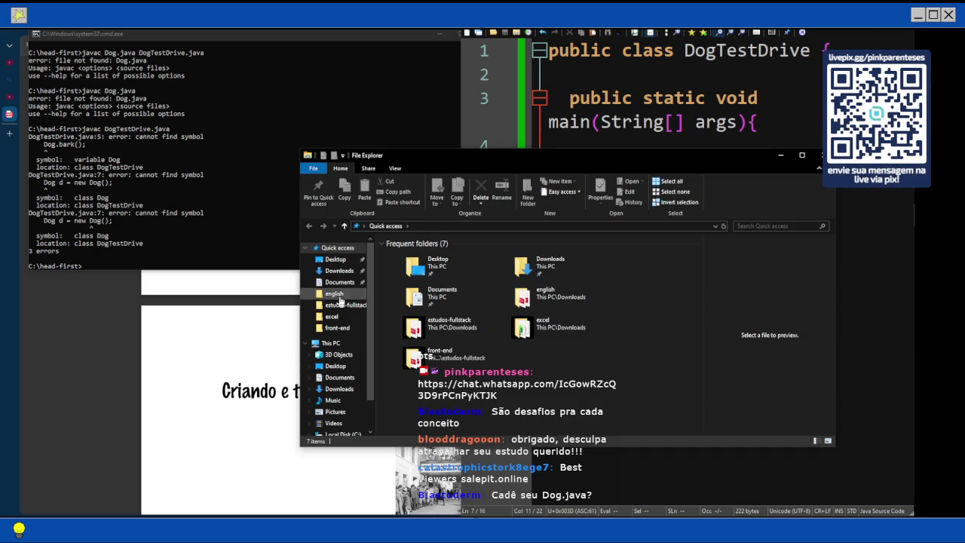
Cut DogTestDrive.java from C:\head-first, paste it into chapter2, and close Explorer
left_click(340, 358)
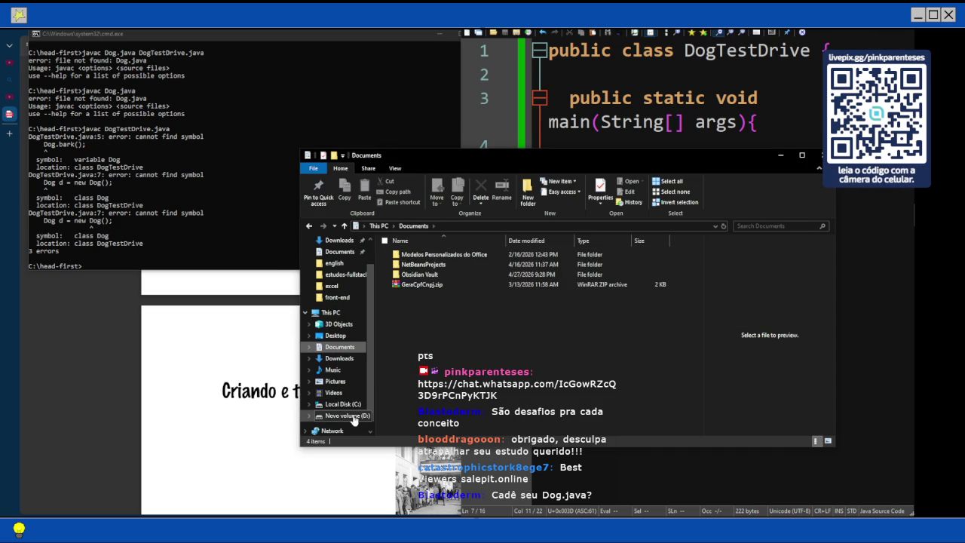
left_click(351, 416)
left_click(352, 405)
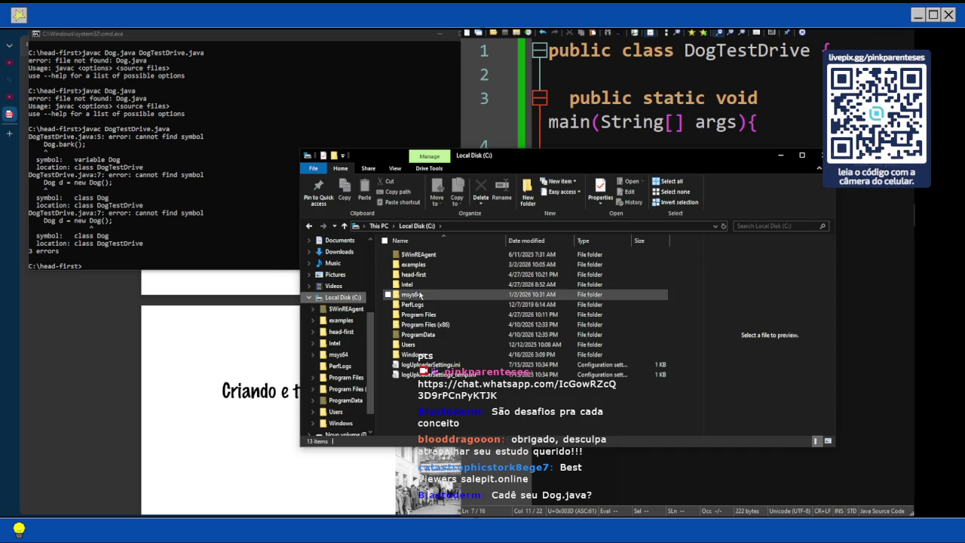
double_click(425, 276)
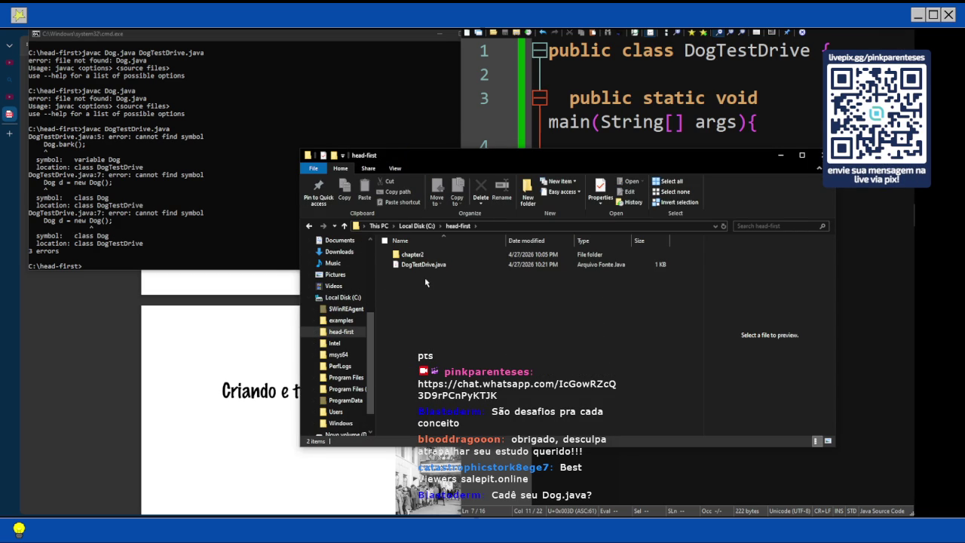
left_click(435, 266)
key("ctrl+x")
double_click(413, 254)
key("ctrl+v")
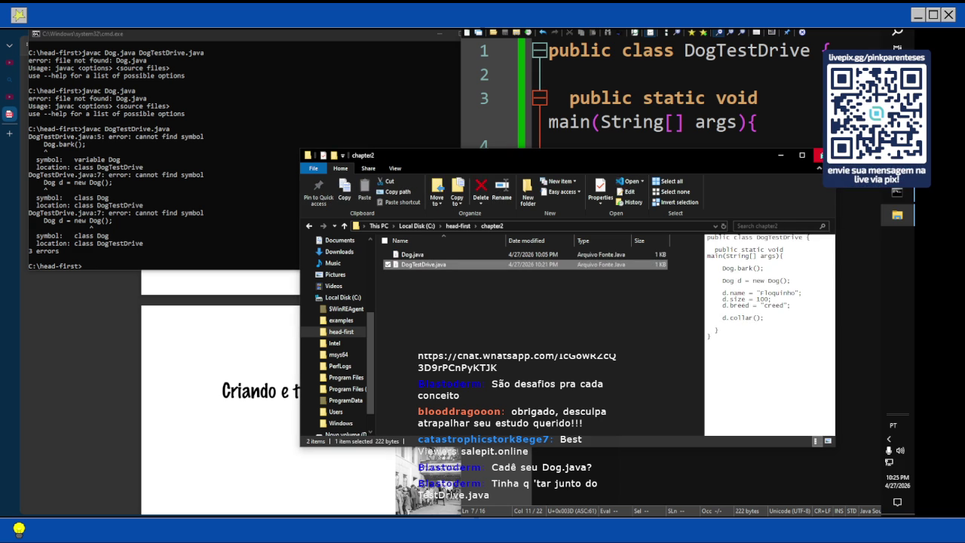
left_click(822, 156)
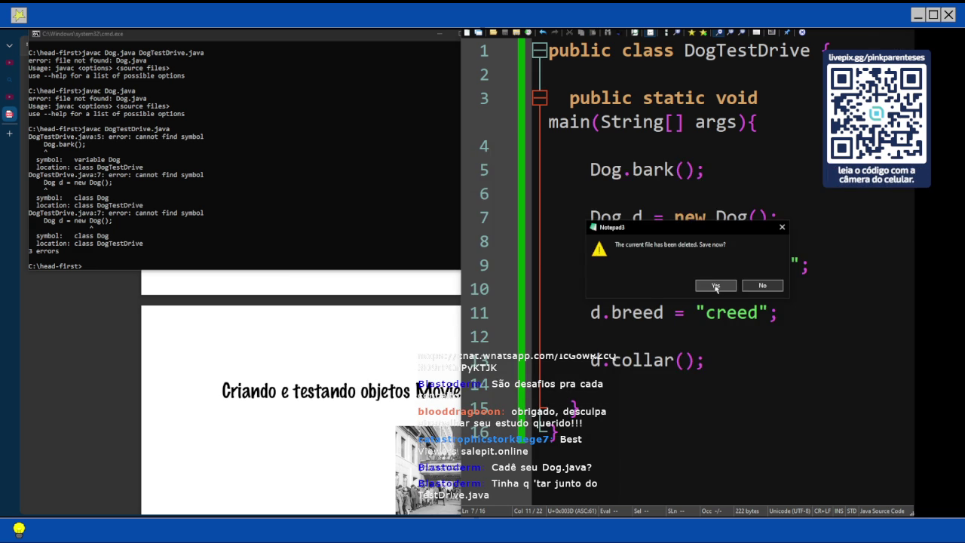
Confirm Notepad3's deleted-file prompt to save the DogTestDrive code again
left_click(712, 285)
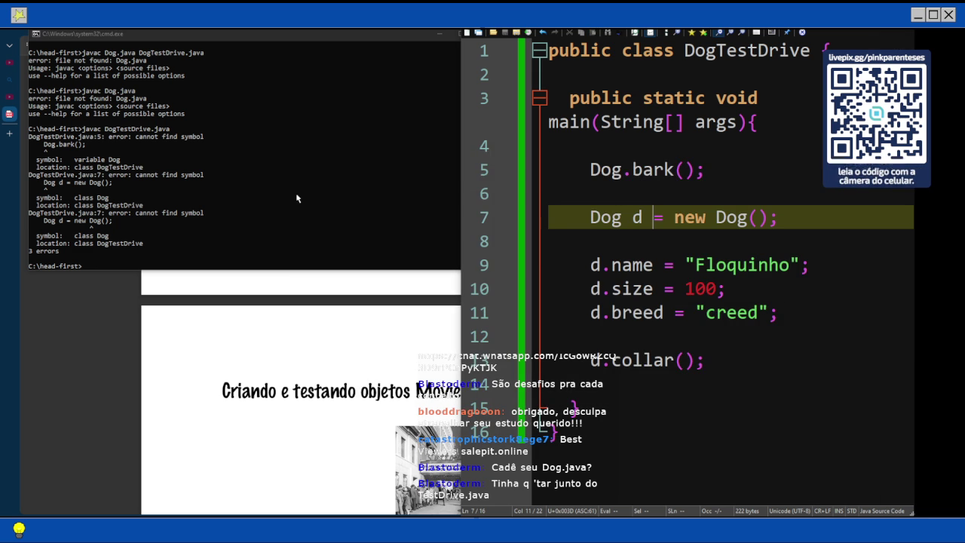
scroll(296, 197, "down", 3)
type("cd")
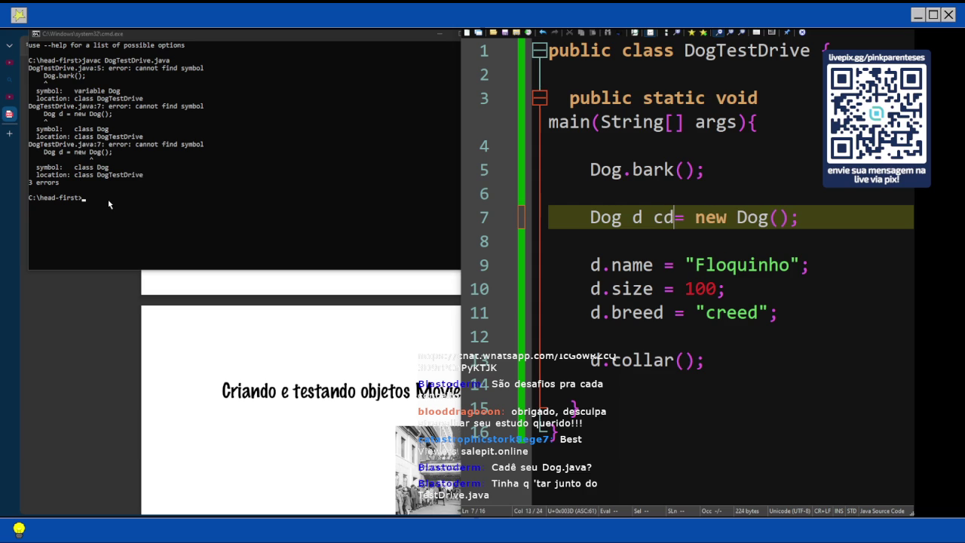
key("BackSpace")
key("BackSpace")
Change the Command Prompt into the chapter2 folder with cd chapter2
left_click(133, 203)
type("cd")
type("cha")
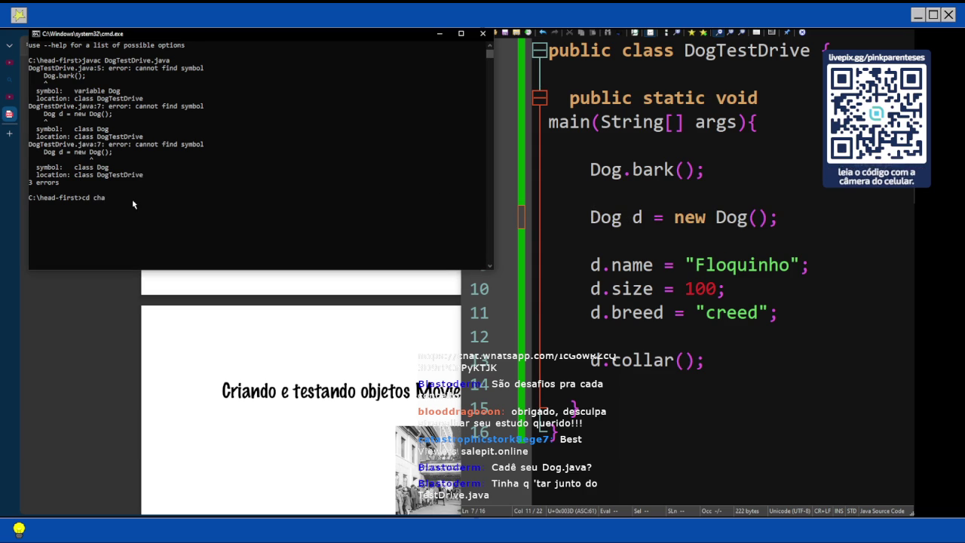
type("pter2")
key("Return")
Compile Dog.java and DogTestDrive.java together with javac, finishing without errors
type("javac")
key("Return")
type("Do")
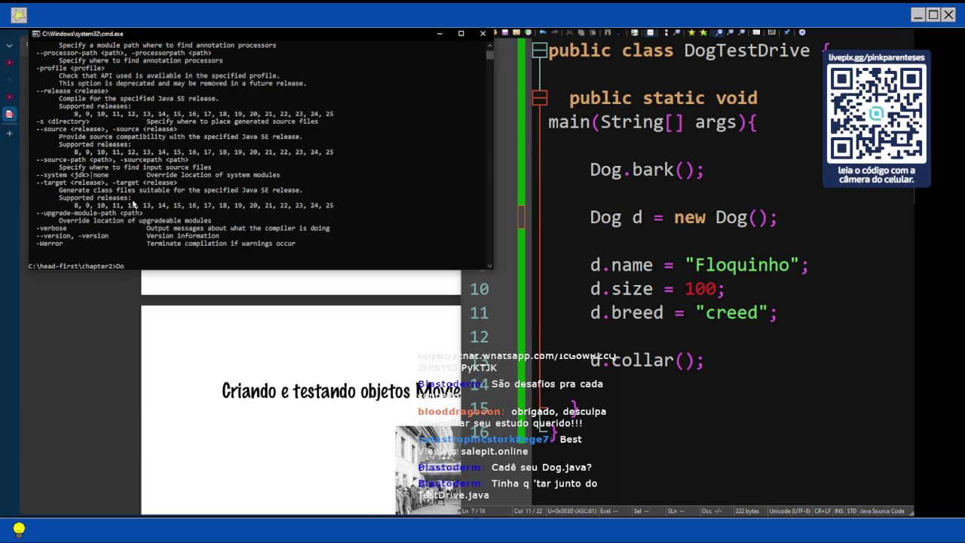
scroll(151, 207, "down", 1)
scroll(151, 207, "up", 10)
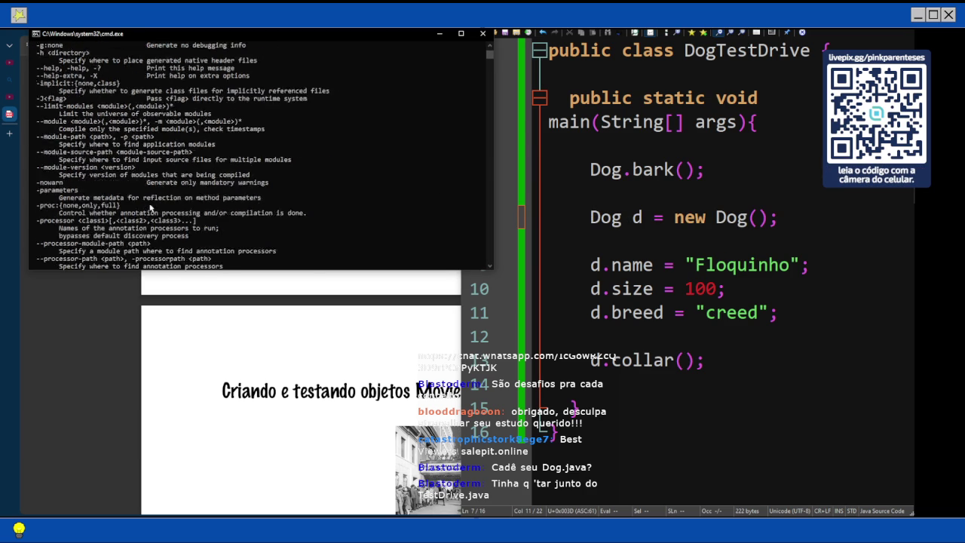
scroll(151, 211, "down", 15)
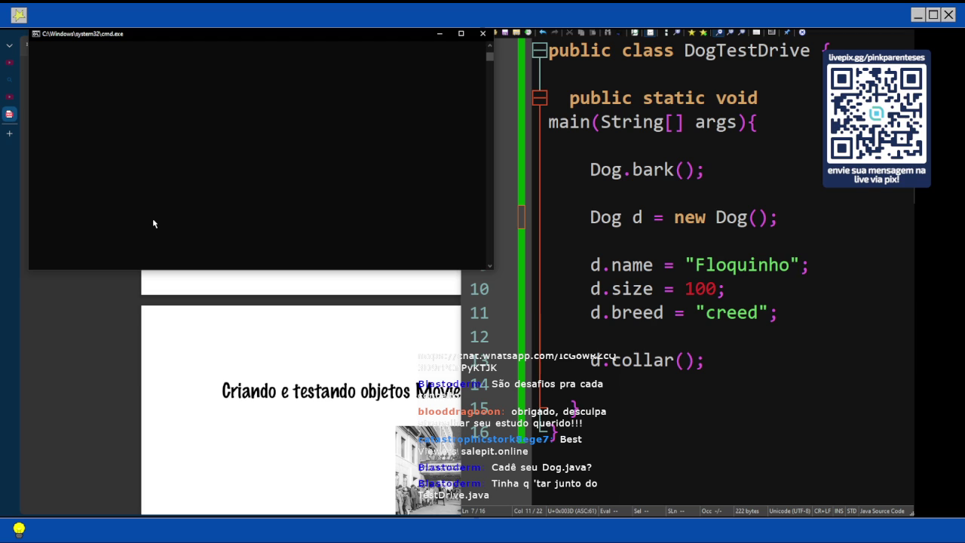
scroll(153, 218, "up", 3)
scroll(158, 189, "up", 1)
key("BackSpace")
key("BackSpace")
type("ja")
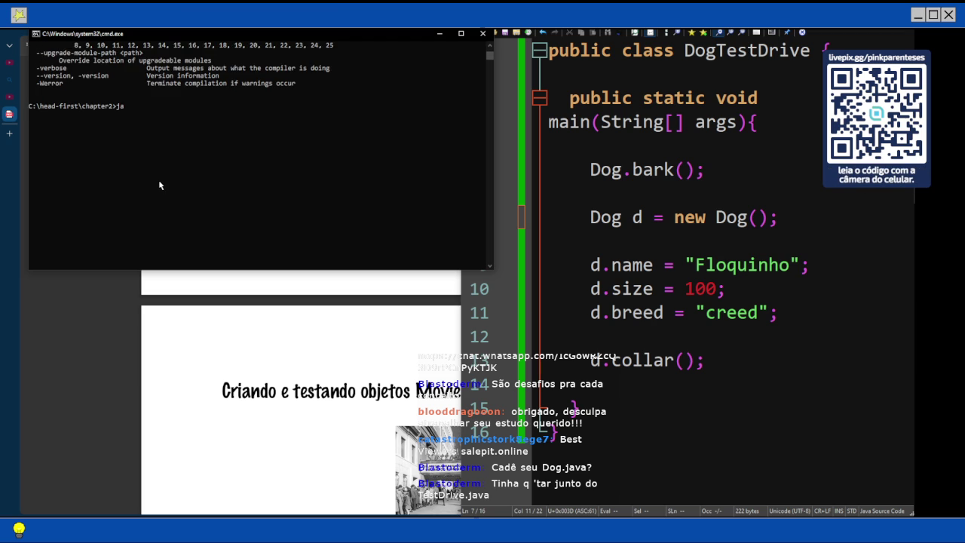
type("vac Dog.java")
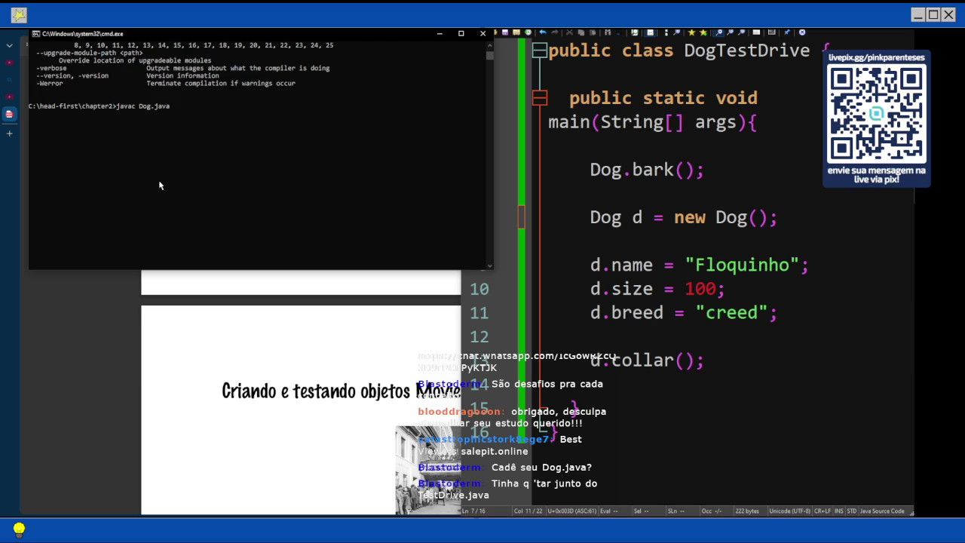
type(" DogTestDr")
type("ive.java")
key("Return")
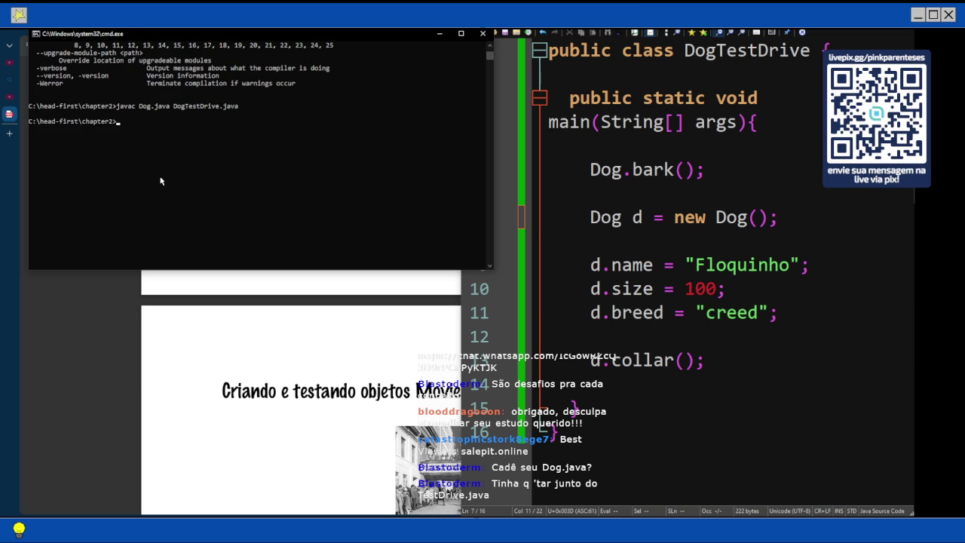
Run java DogTestDrive, printing Ruff! Ruff!, Name: Floquinho and Size: 100
type("java ")
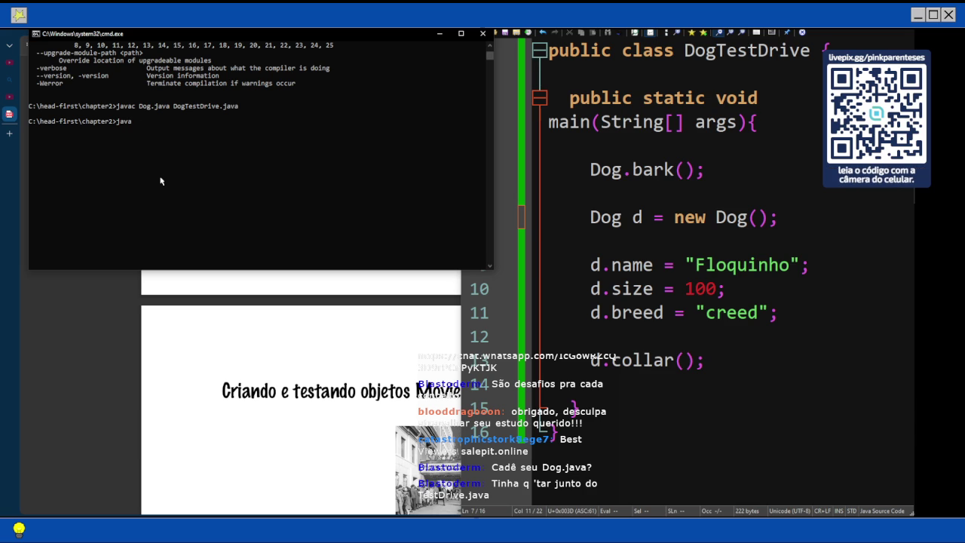
type("Dog")
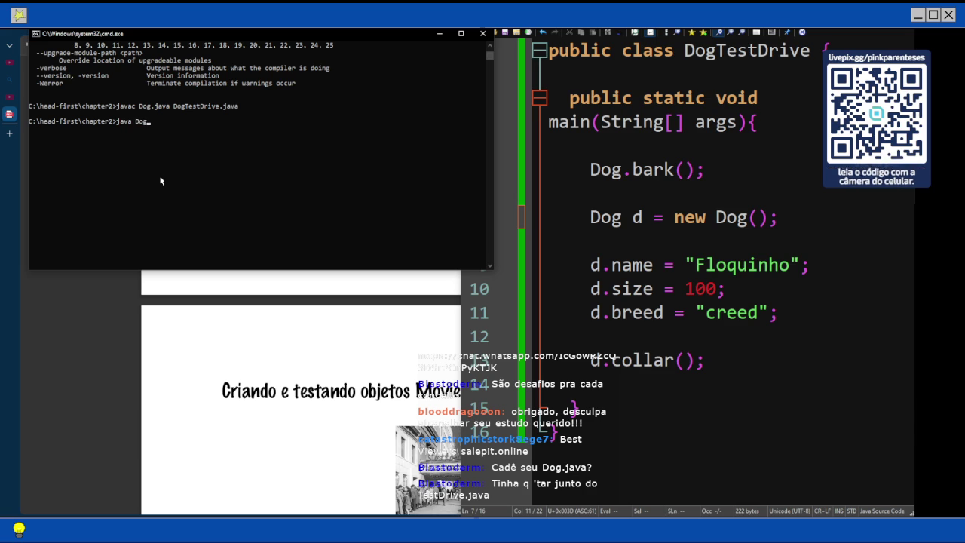
type("TestDrive")
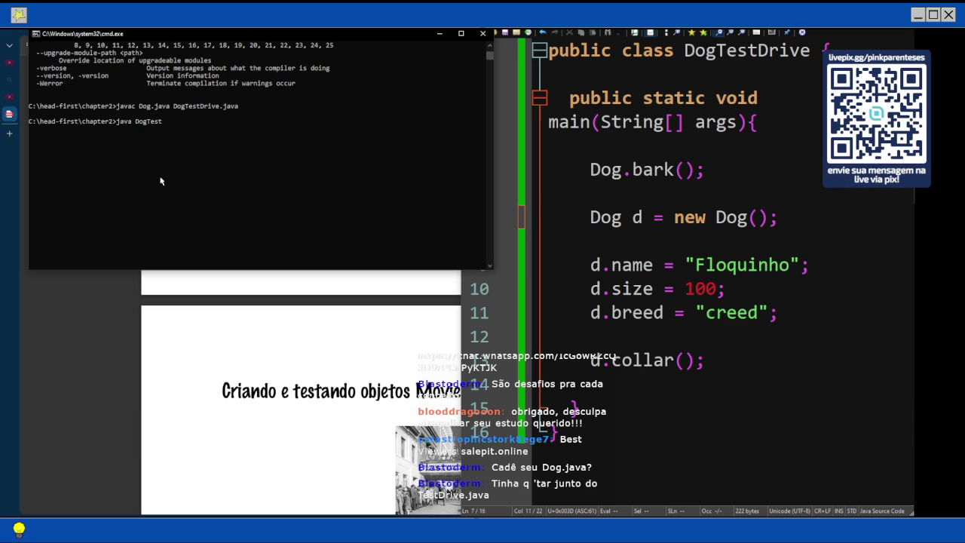
key("Return")
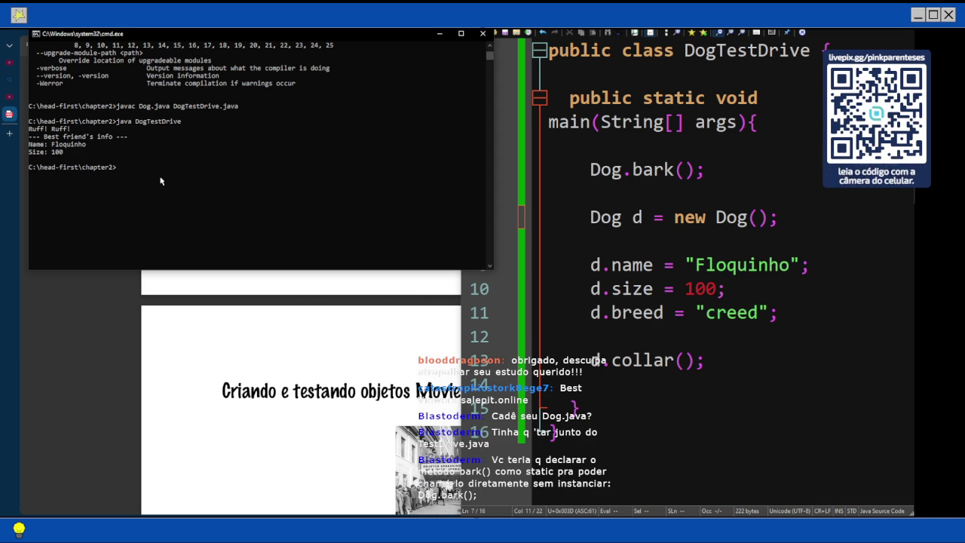
scroll(423, 260, "up", 1)
scroll(423, 260, "down", 1)
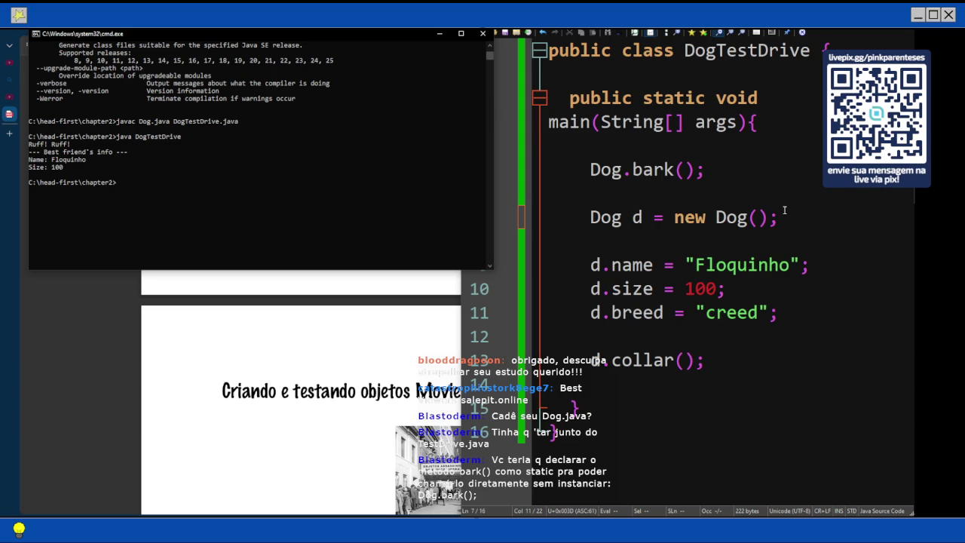
Bring the DogTestDrive source in Notepad3 in front of the Command Prompt to review its Dog.bark() call
left_click(590, 170)
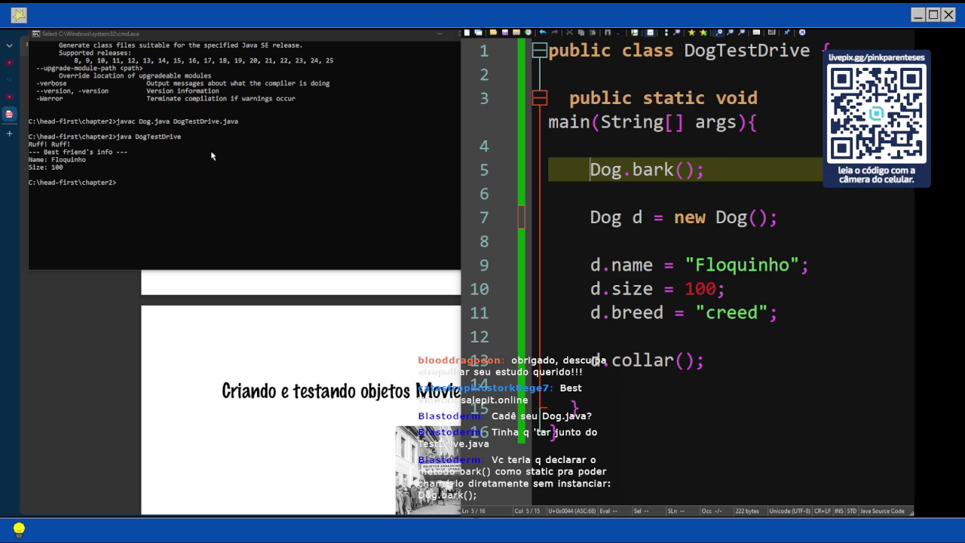
Bring the Java book PDF forward and scroll ahead through pages 126–135
left_click(181, 276)
scroll(337, 216, "down", 15)
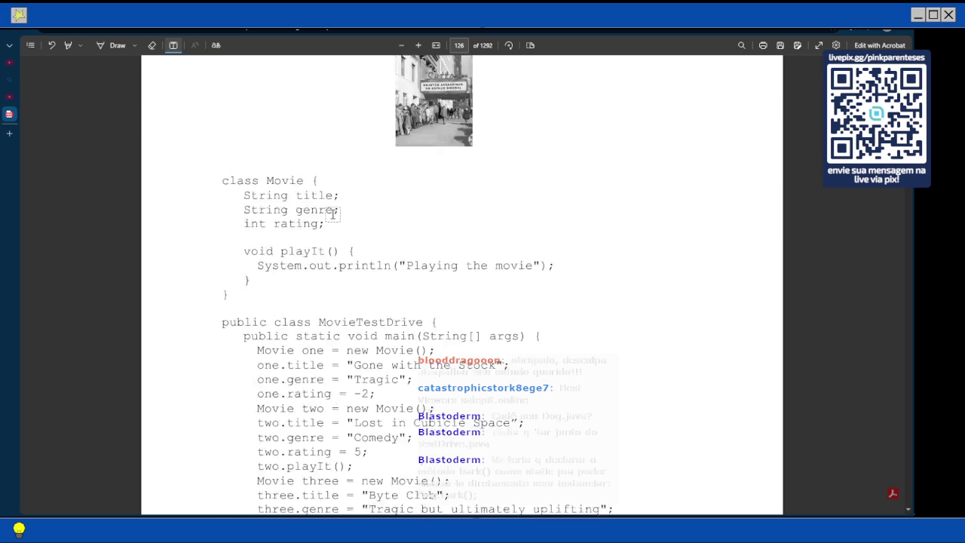
scroll(337, 216, "down", 4)
scroll(337, 216, "down", 20)
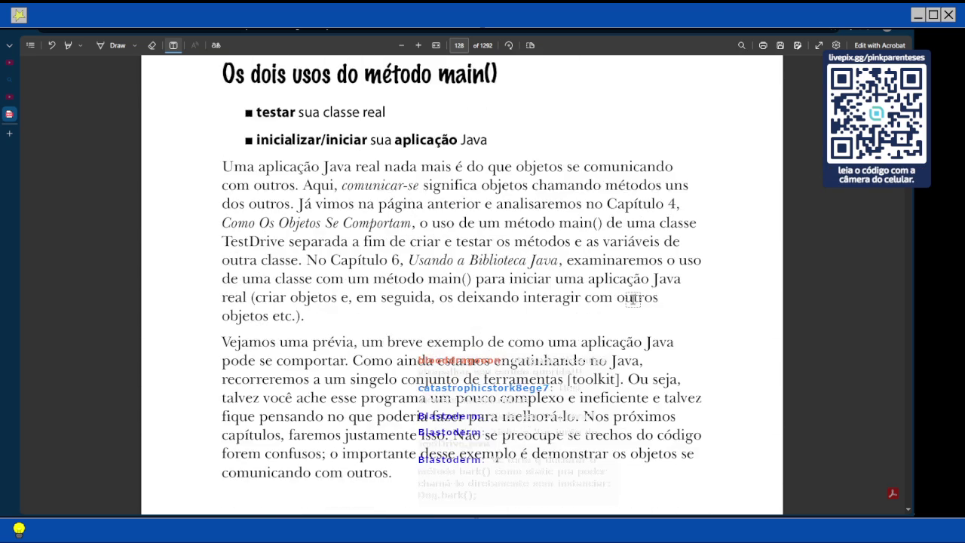
scroll(632, 300, "down", 8)
scroll(633, 300, "down", 20)
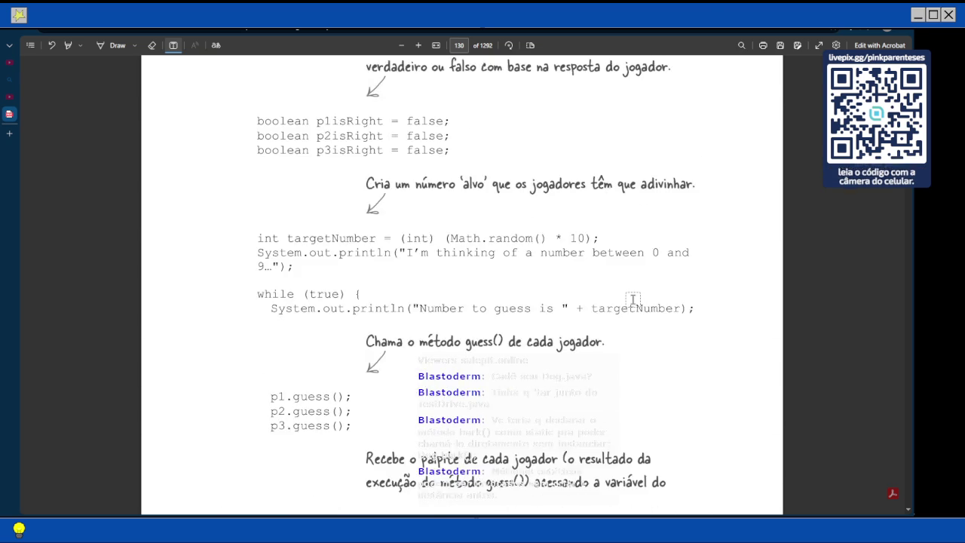
scroll(633, 300, "down", 8)
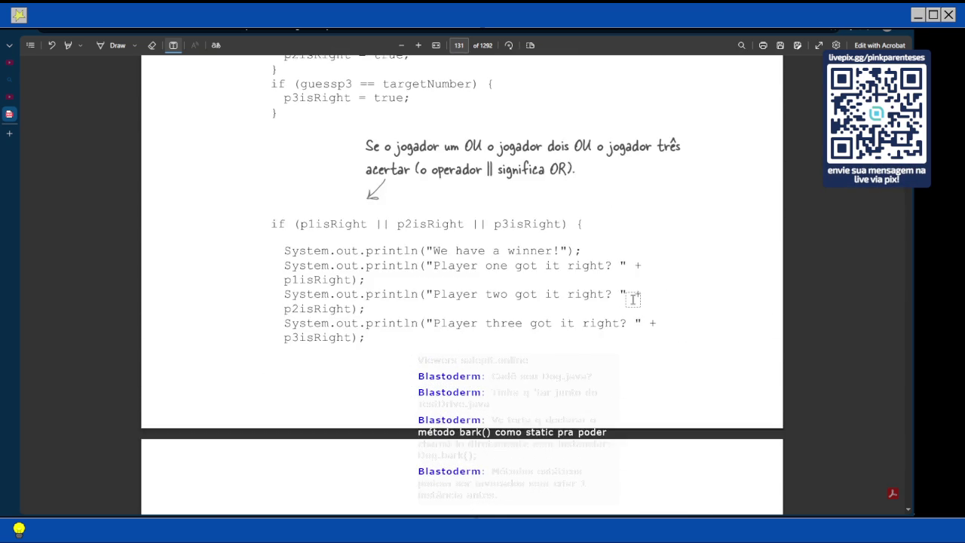
scroll(633, 300, "down", 10)
scroll(633, 300, "down", 12)
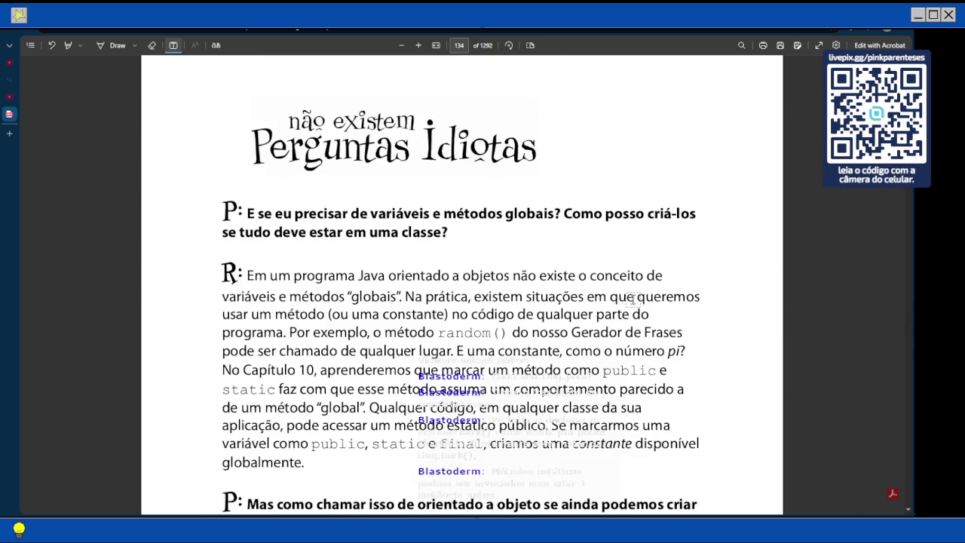
scroll(633, 300, "down", 4)
scroll(633, 300, "down", 12)
Scroll back to page 126, 'Criando e testando objetos Movie'
scroll(633, 300, "up", 20)
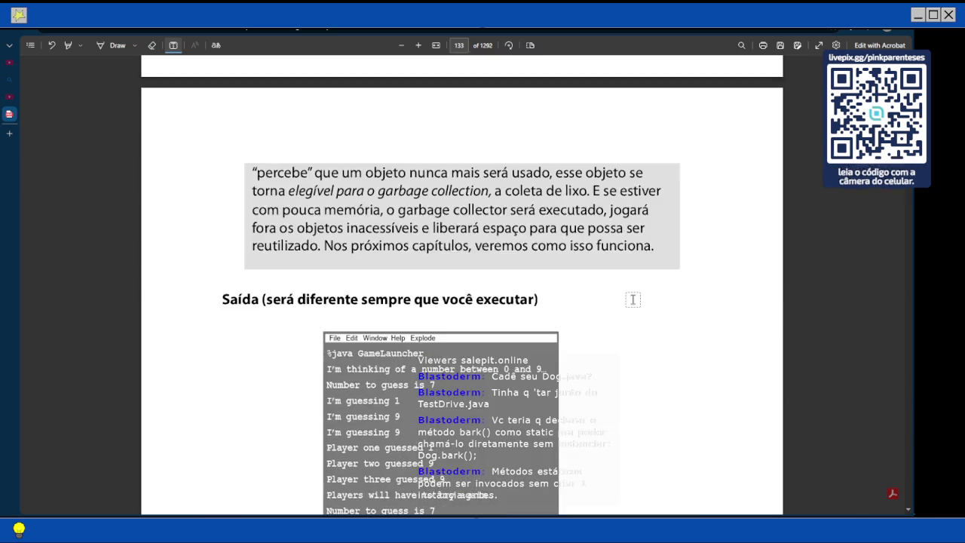
scroll(633, 300, "up", 9)
scroll(632, 300, "up", 20)
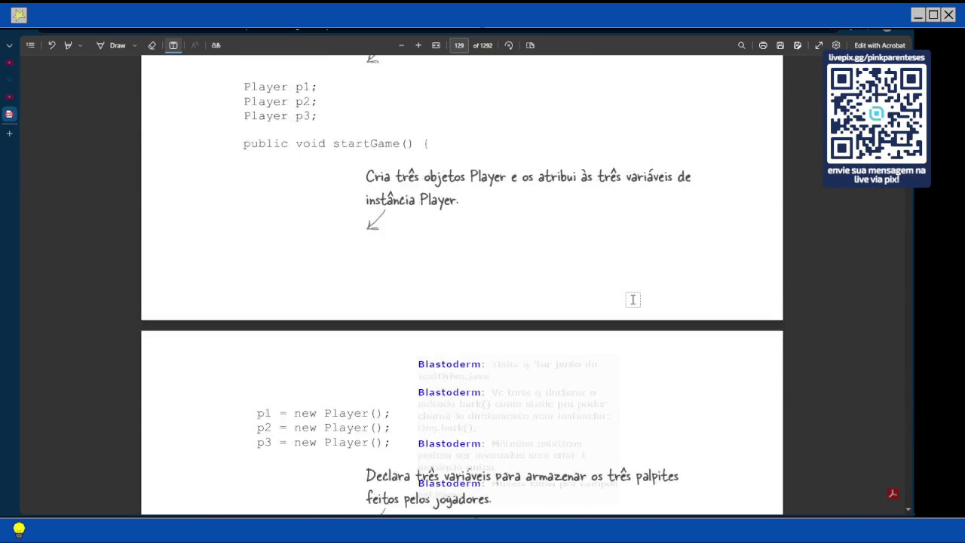
scroll(610, 310, "up", 3)
scroll(610, 310, "up", 10)
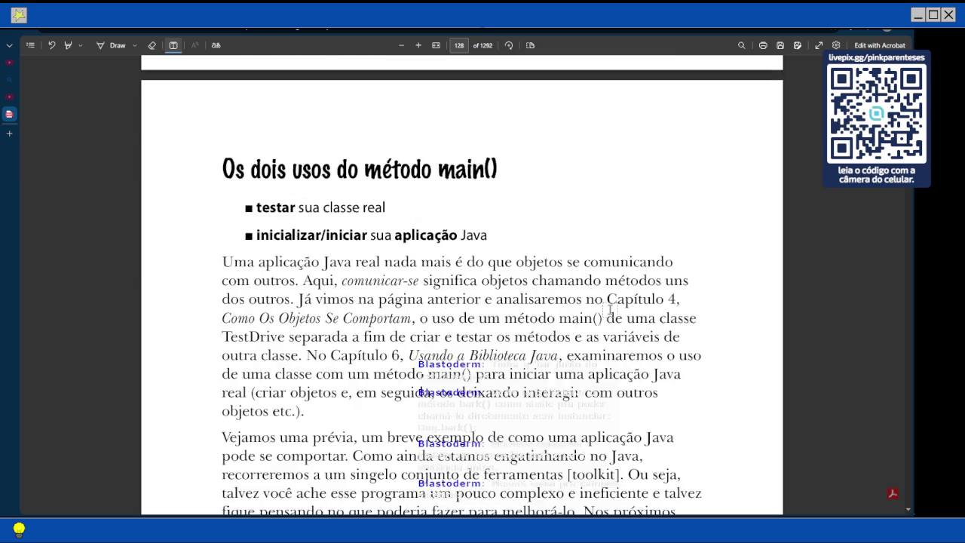
scroll(610, 309, "down", 10)
scroll(610, 309, "up", 10)
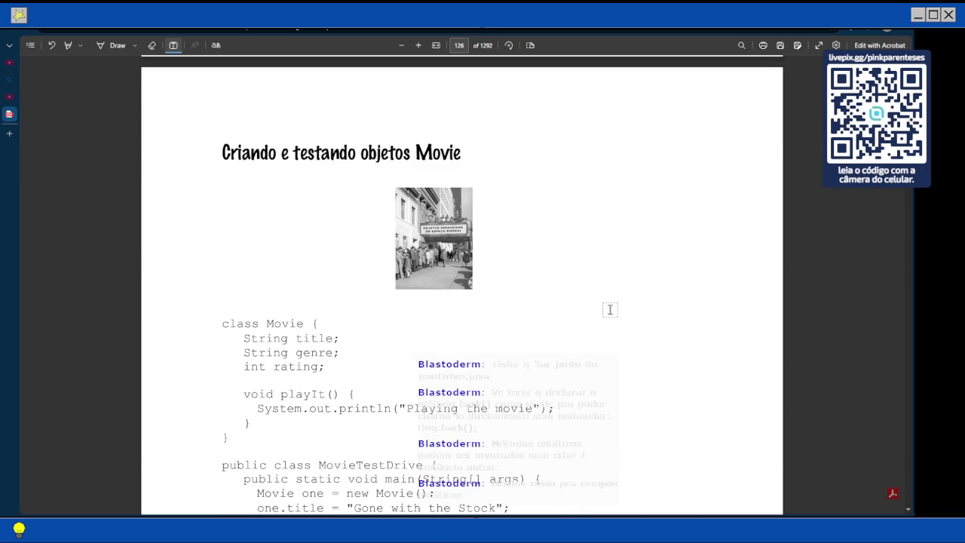
scroll(610, 309, "up", 10)
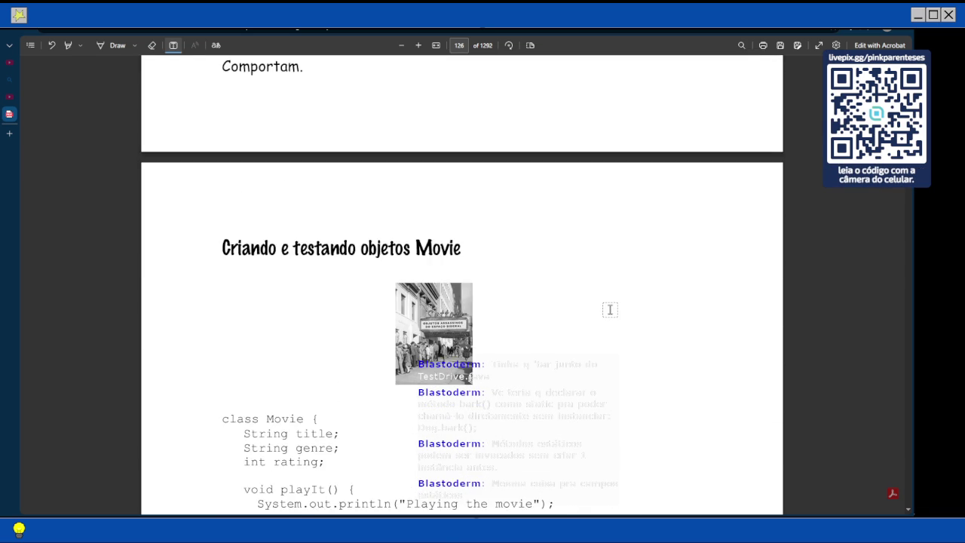
scroll(610, 310, "down", 8)
Read the Movie and MovieTestDrive listing around pages 126–127, then return to Notepad3
scroll(610, 309, "down", 4)
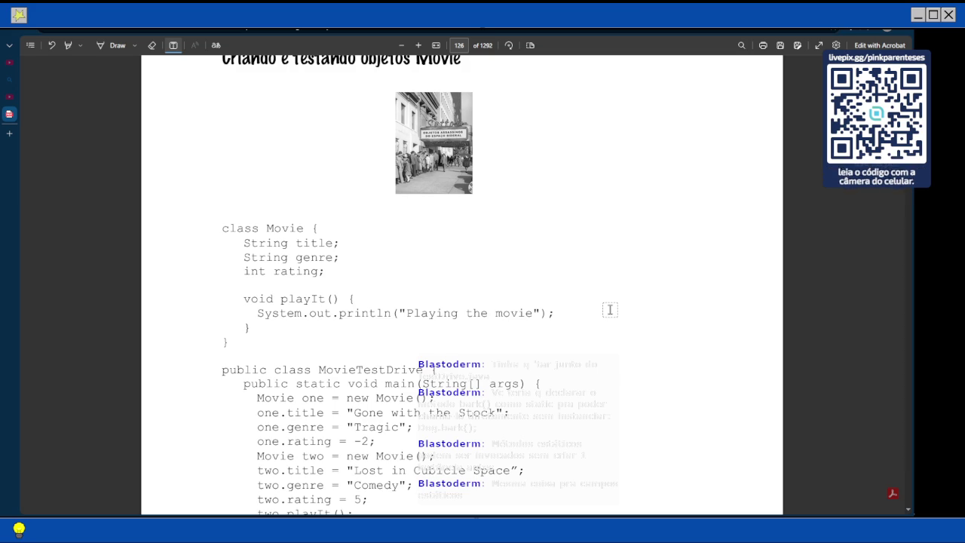
scroll(603, 305, "up", 1)
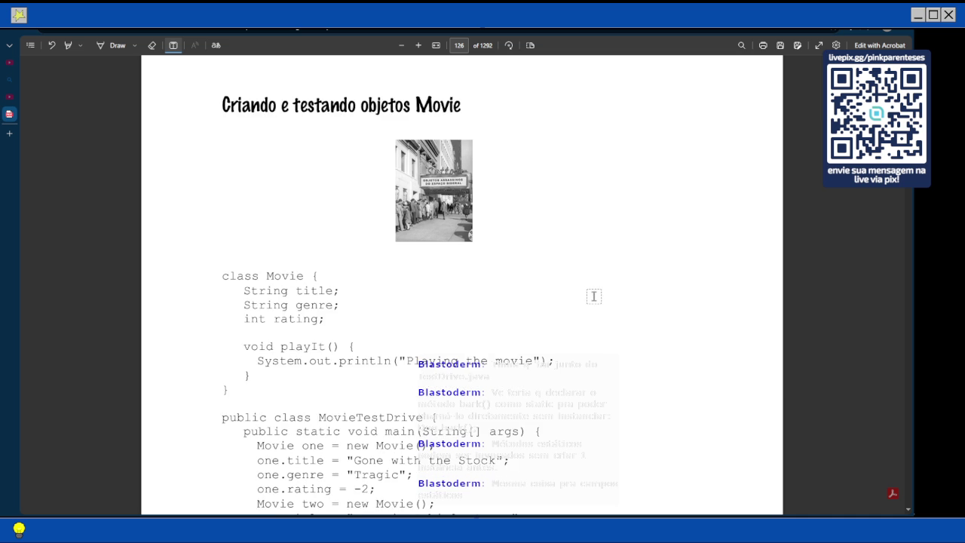
scroll(527, 249, "down", 10)
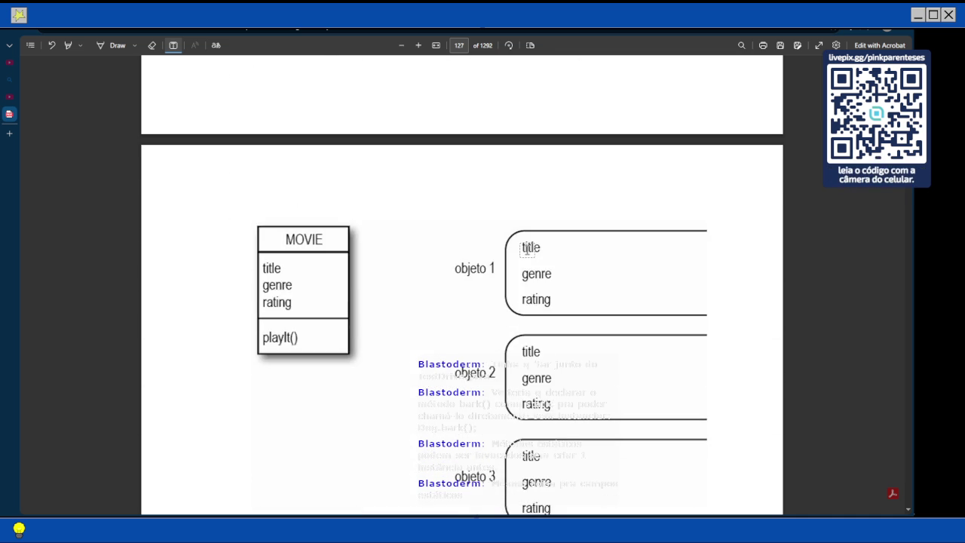
scroll(528, 249, "up", 8)
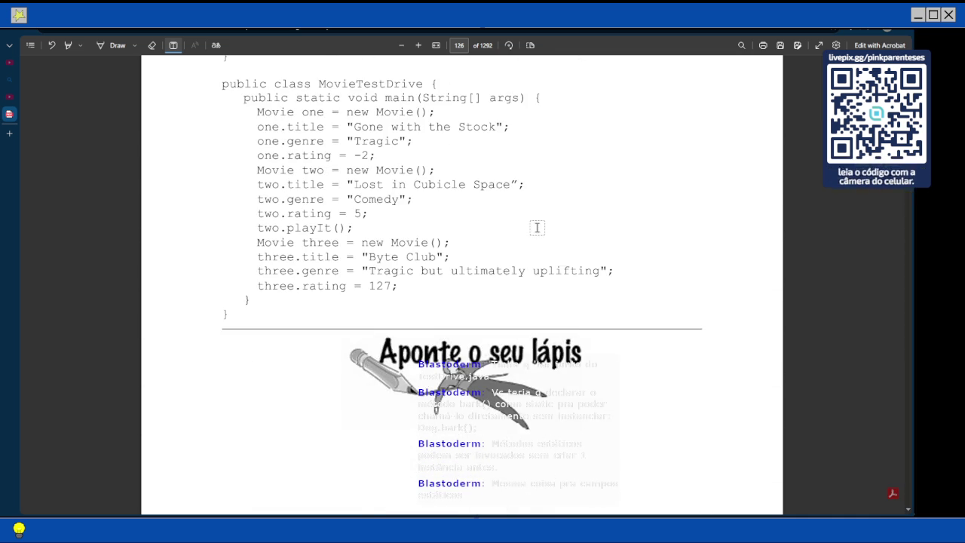
scroll(536, 227, "up", 3)
scroll(537, 227, "up", 4)
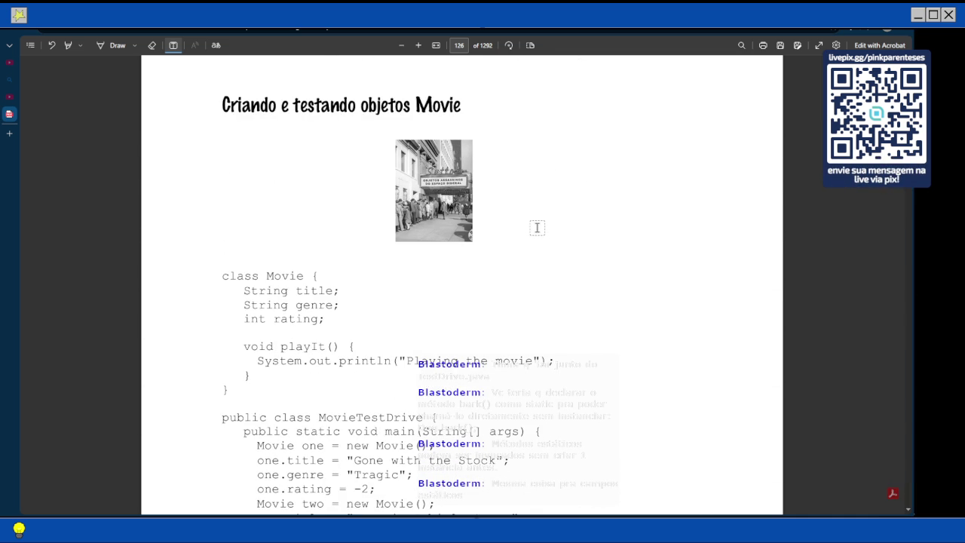
scroll(528, 236, "down", 1)
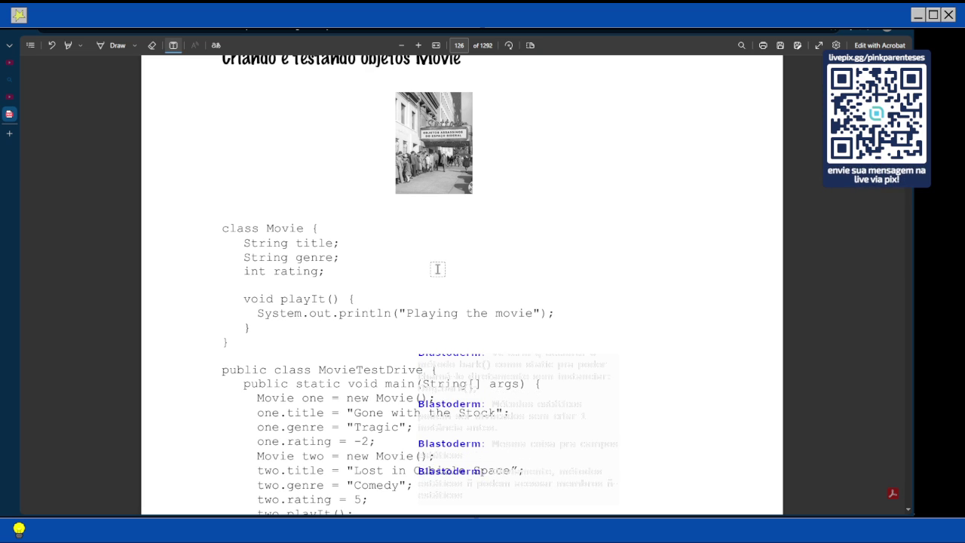
key("alt+Tab")
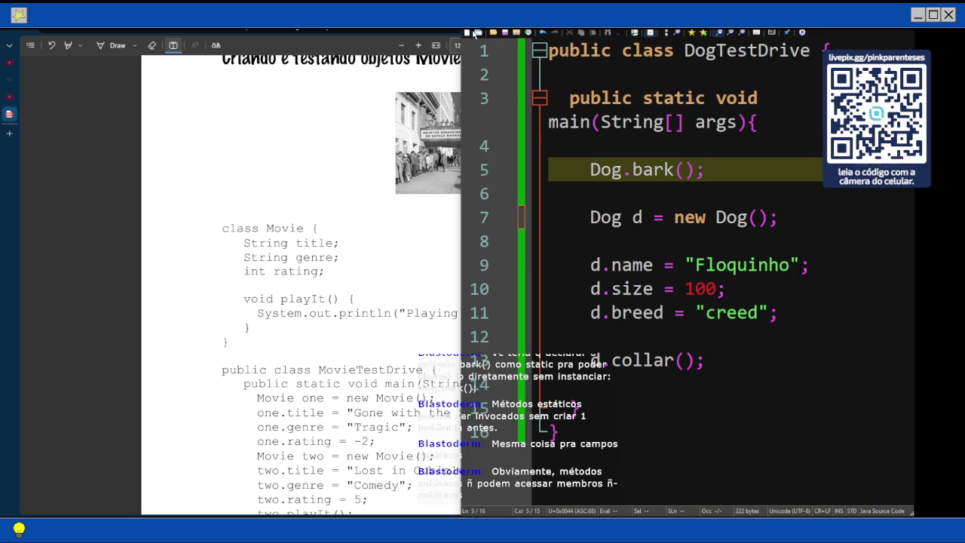
Create a new empty Notepad3 document, declining to save changes to the DogTestDrive code
left_click(474, 33)
mouse_move(501, 24)
key("Left")
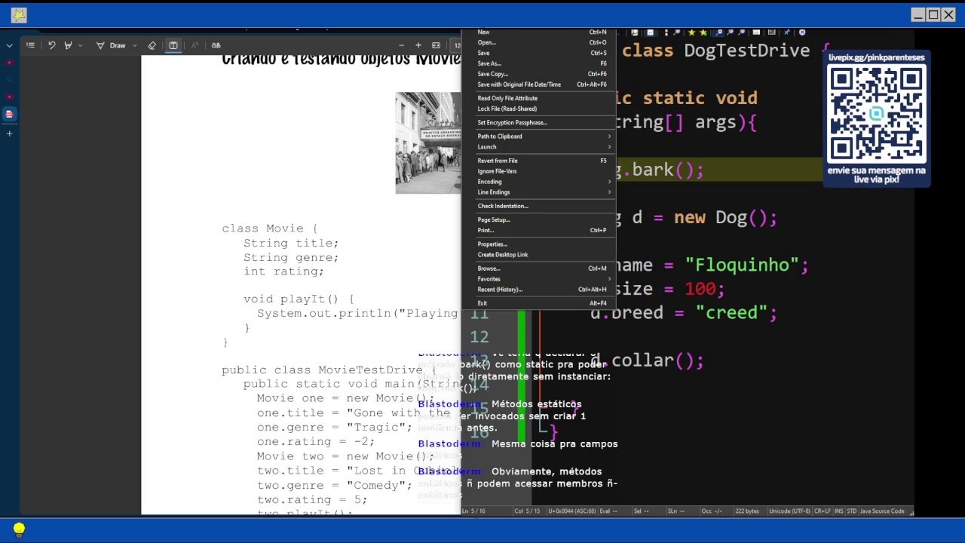
key("ctrl+n")
key("n")
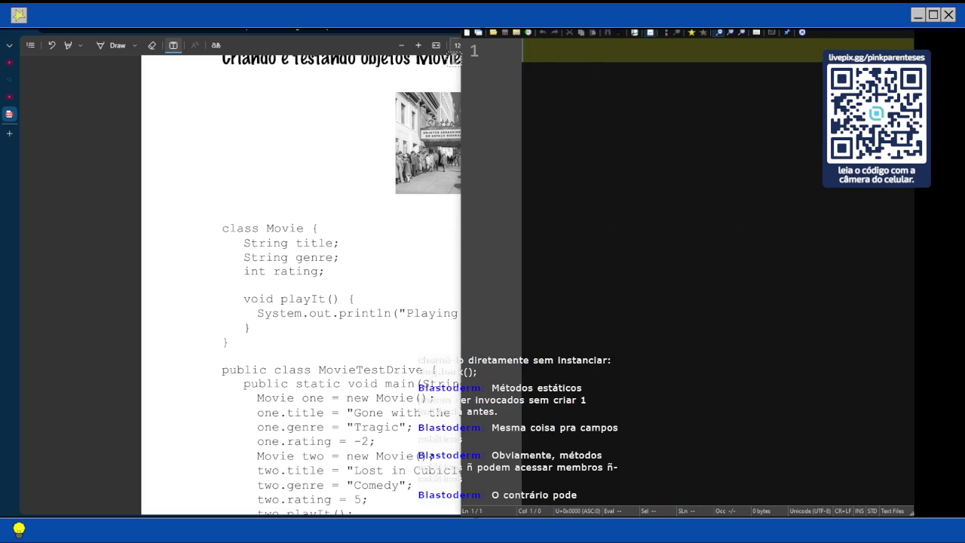
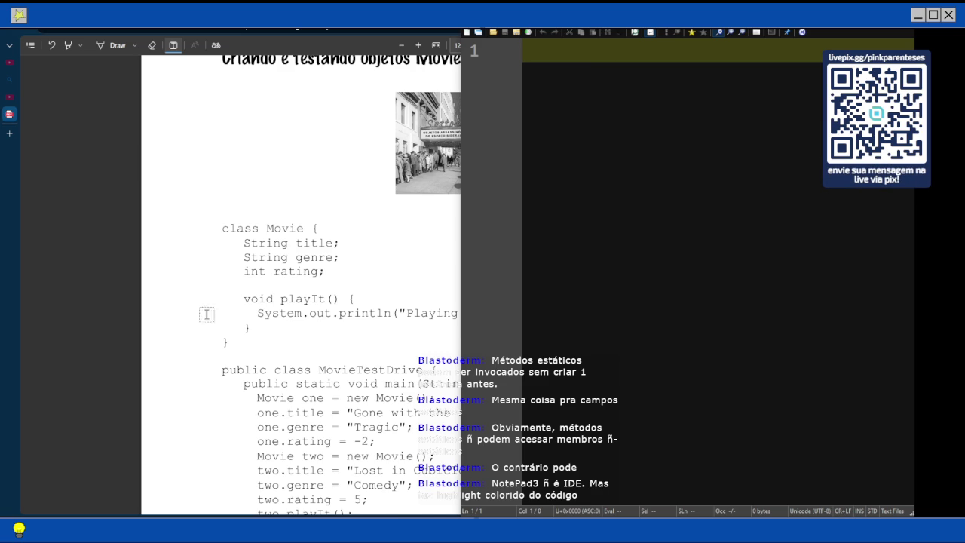
Type the class header 'public class Movie {' with its closing brace two lines below
scroll(233, 361, "down", 1)
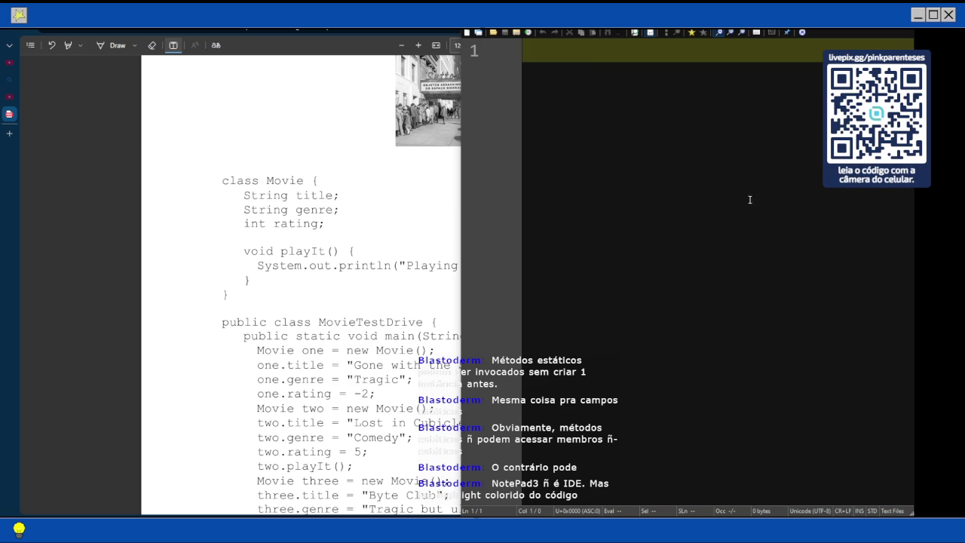
type("public class")
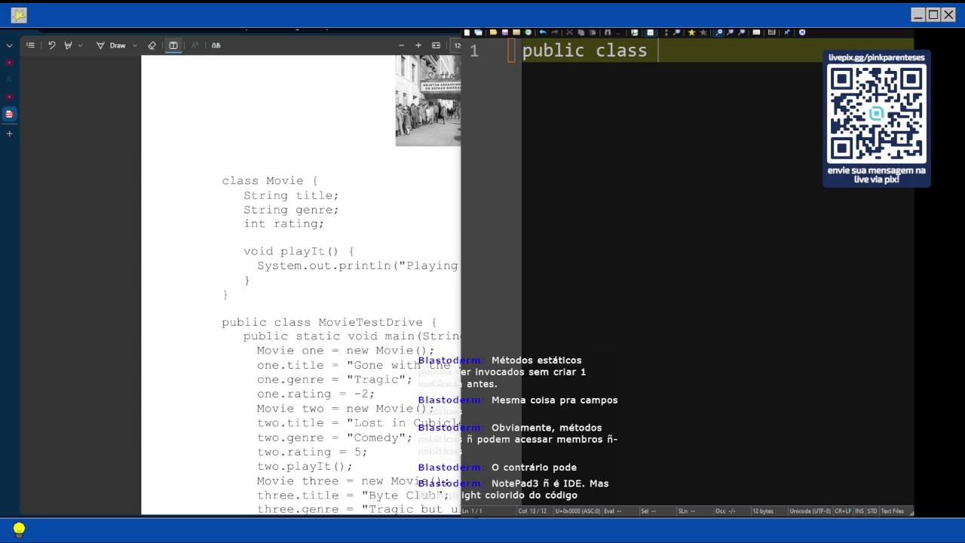
scroll(723, 132, "up", 1, "ctrl")
scroll(723, 132, "up", 5, "ctrl")
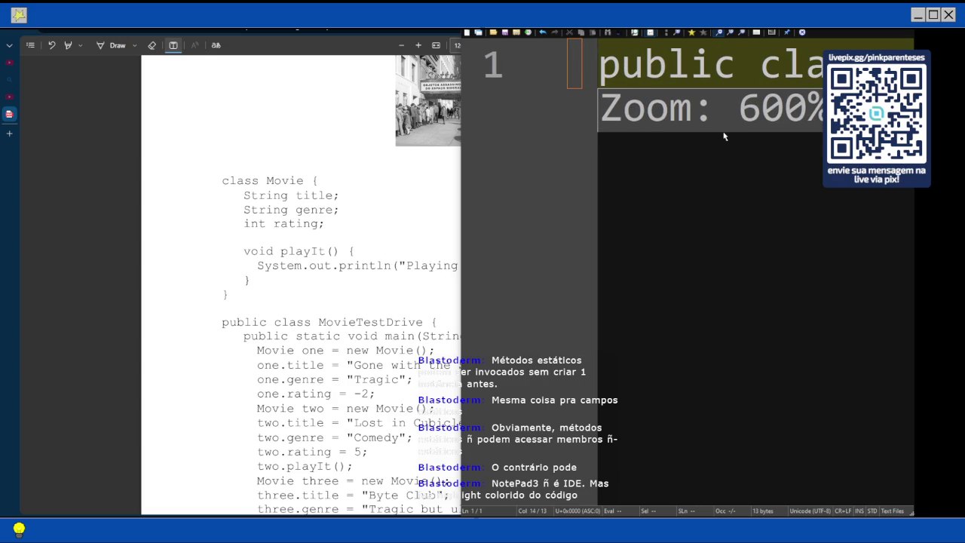
scroll(722, 136, "down", 1, "ctrl")
scroll(769, 205, "down", 5, "ctrl")
scroll(754, 196, "down", 8, "ctrl")
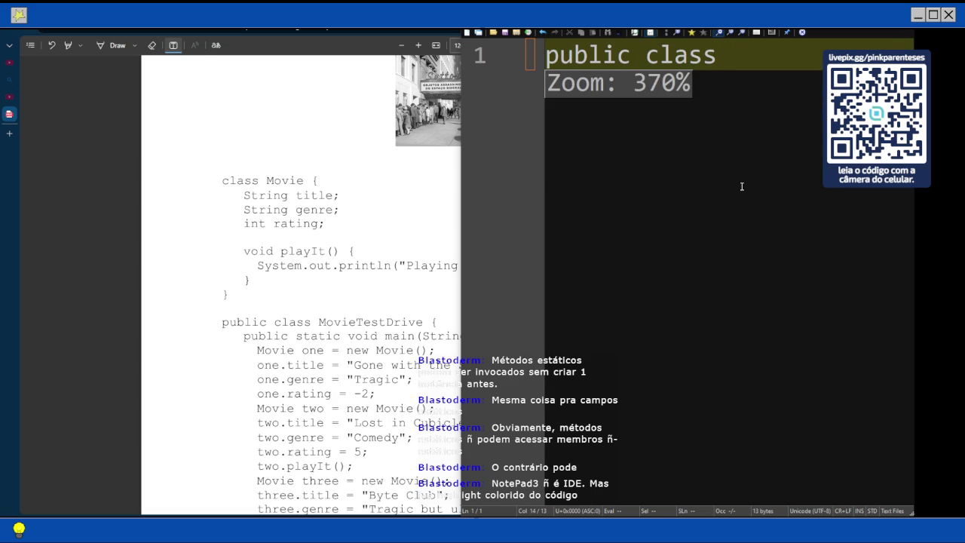
type("Movie {")
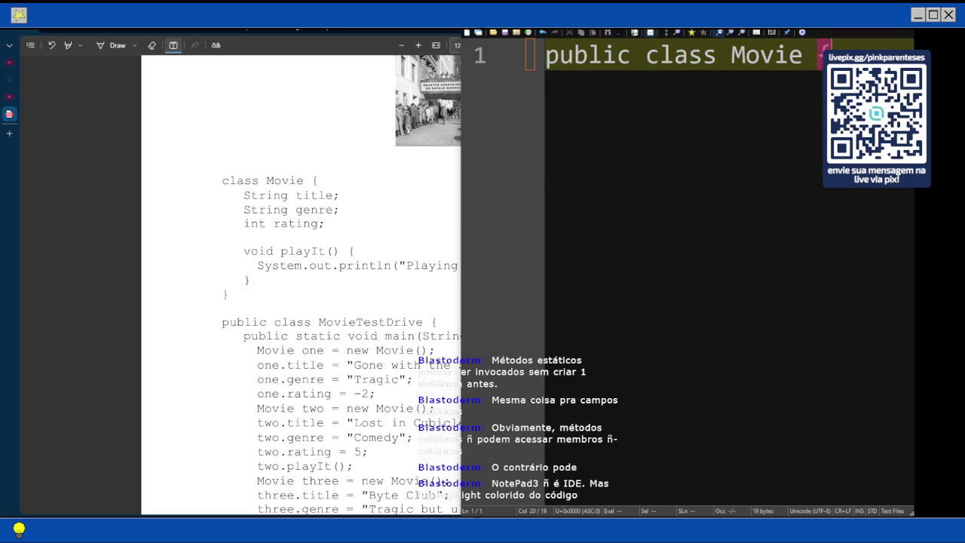
key("Return")
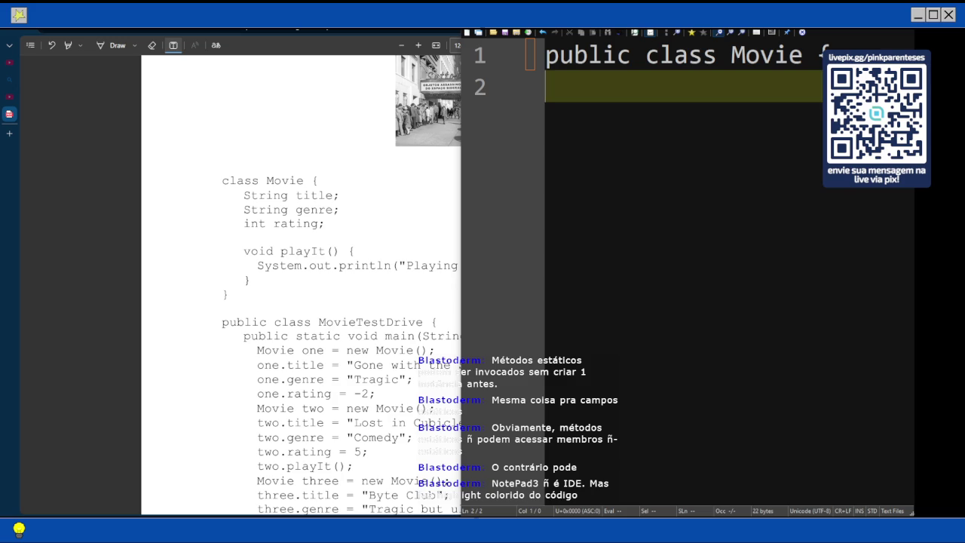
scroll(898, 242, "up", 2, "ctrl")
scroll(898, 242, "up", 4, "ctrl")
scroll(741, 214, "down", 4, "ctrl")
scroll(741, 214, "down", 1, "ctrl")
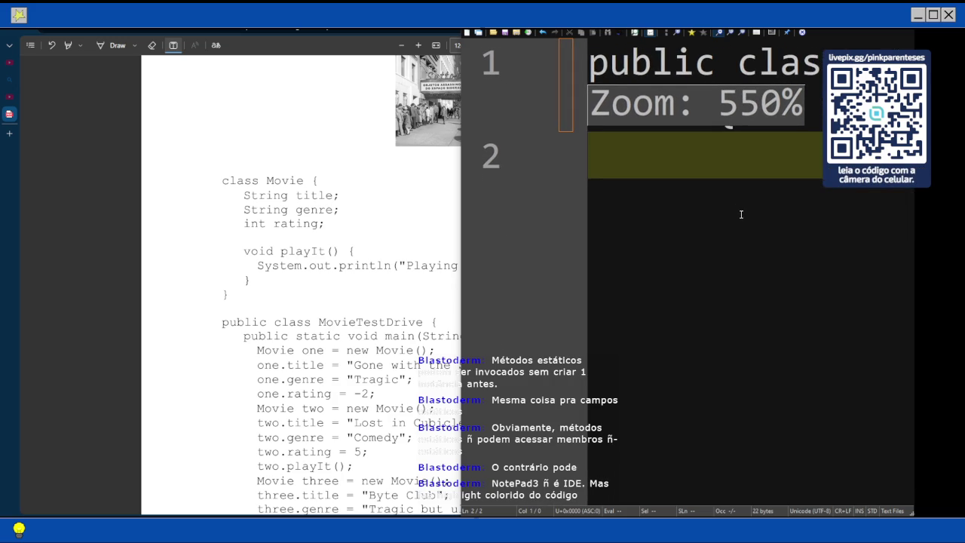
key("Return")
type("}")
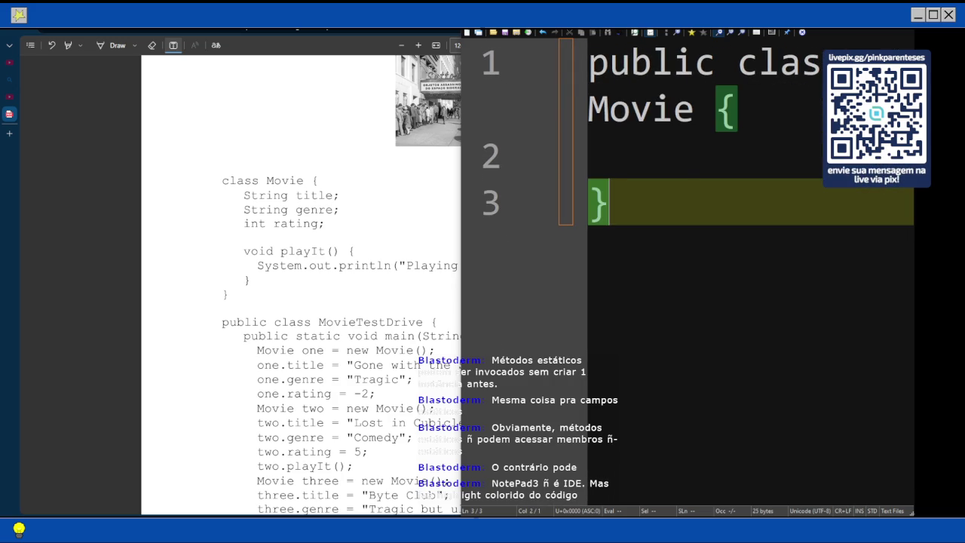
Begin an indented 'public static void main' line inside the Movie class
key("Up")
key("Tab")
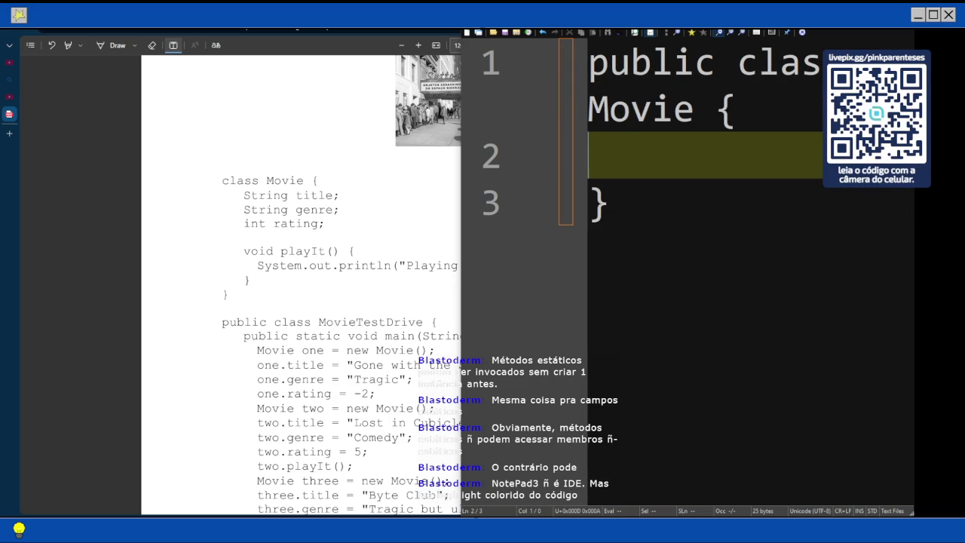
type("p")
type("s")
key("BackSpace")
type("ublic")
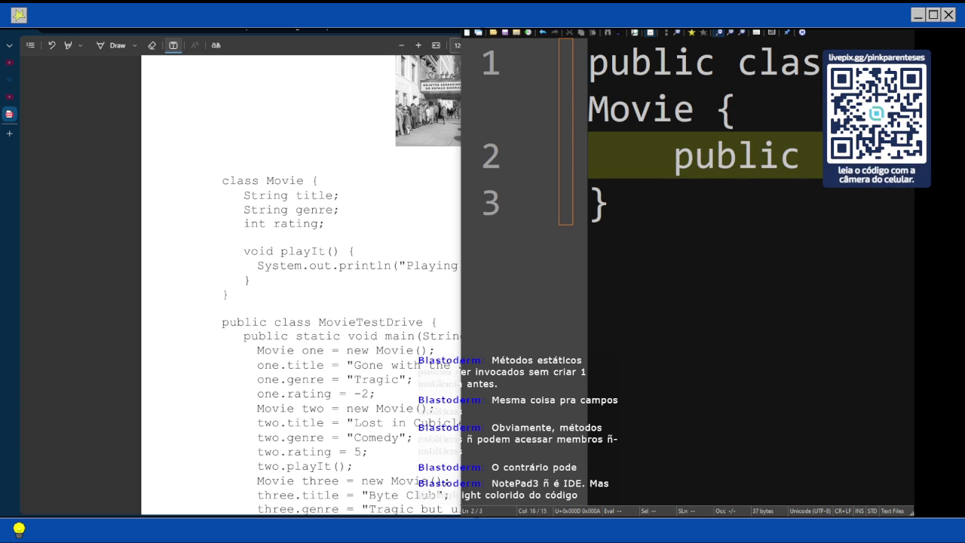
type("tic void mai")
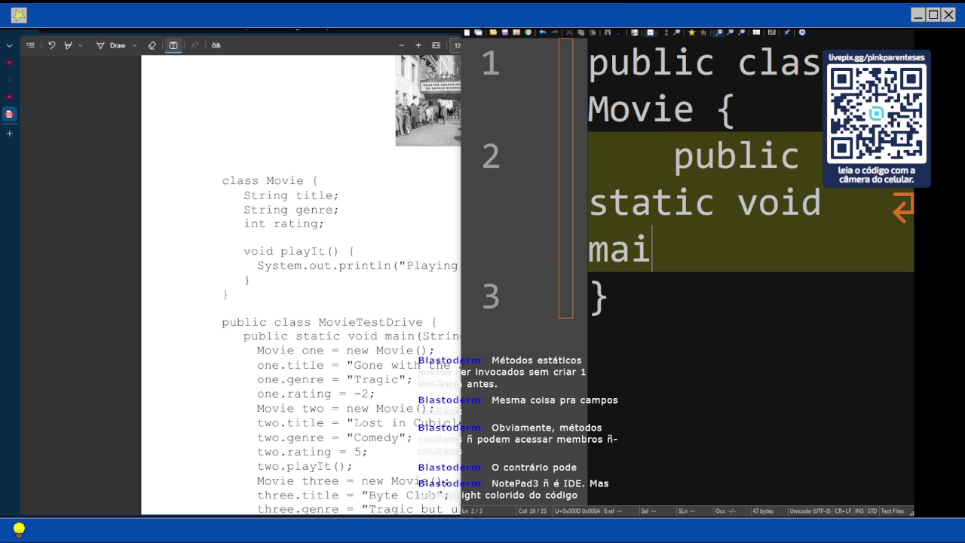
type("n")
scroll(850, 279, "down", 15, "ctrl")
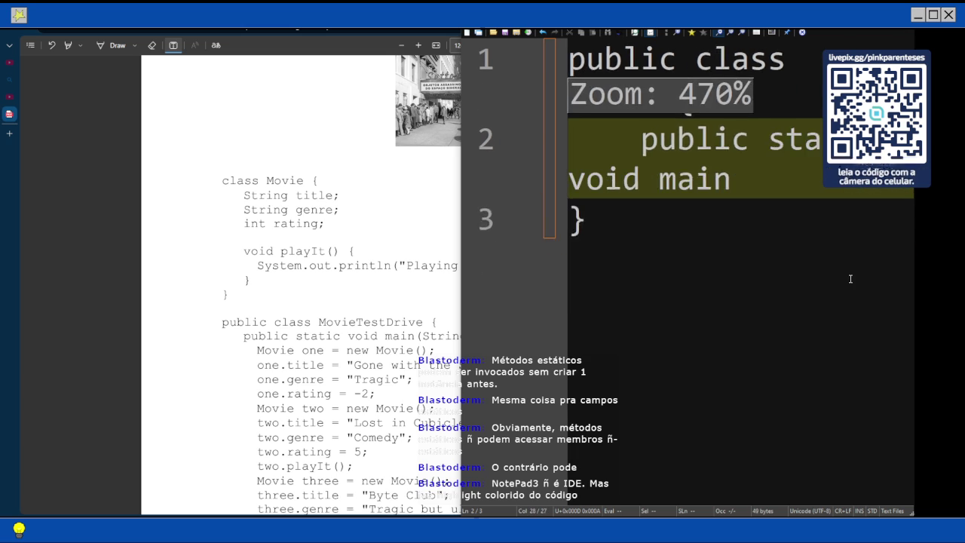
scroll(850, 279, "down", 2, "ctrl")
scroll(851, 279, "down", 5, "ctrl")
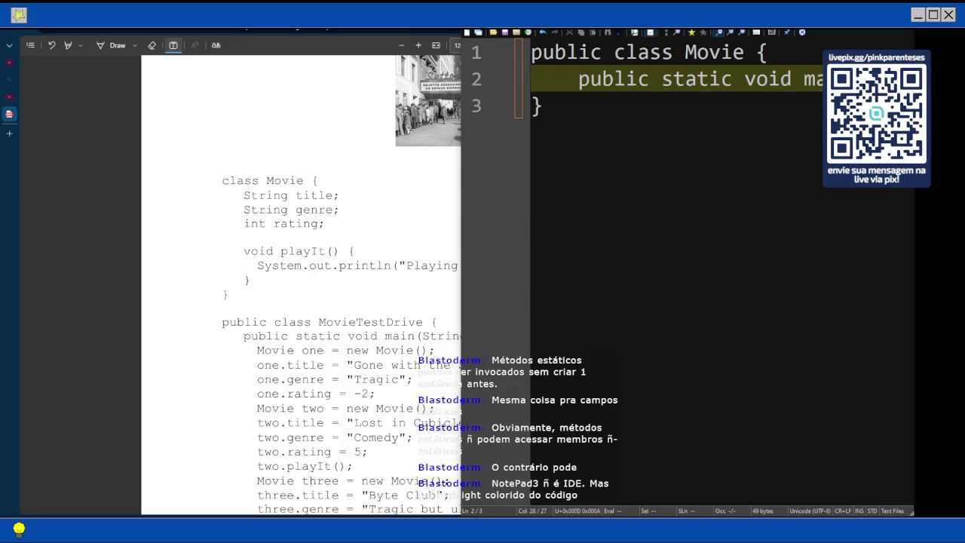
Complete 'public static void main(String[] args){' with a closing brace and an empty indented body line
type("tring[] ar")
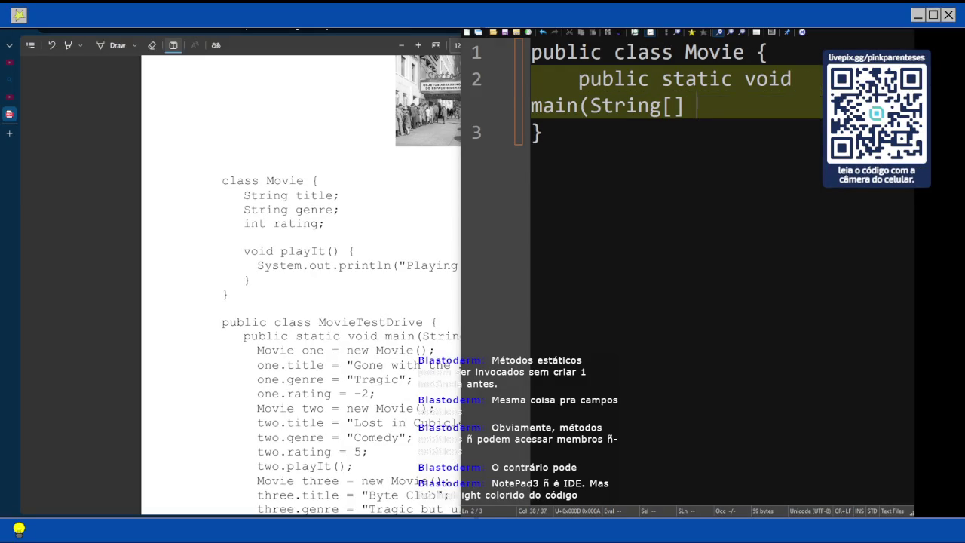
type("gs){")
key("Return")
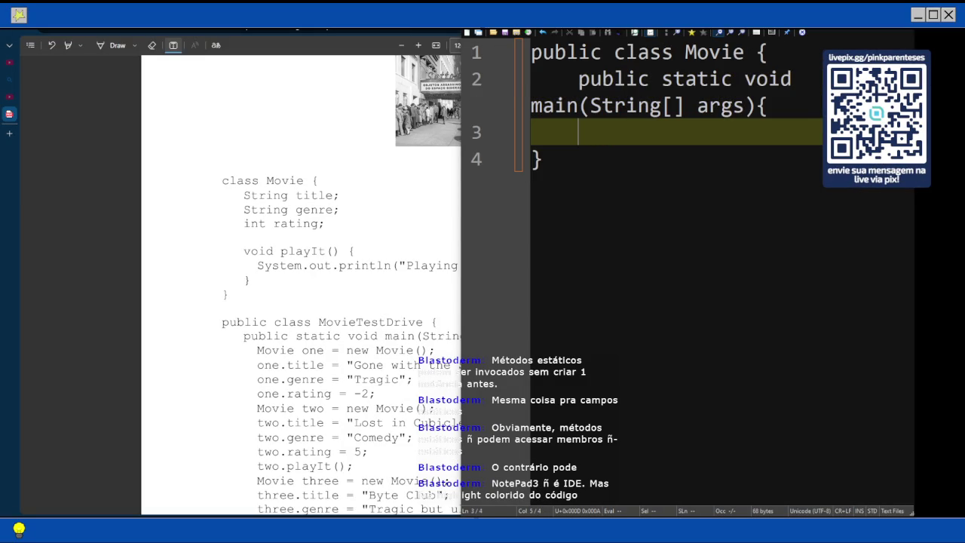
scroll(798, 219, "up", 3, "ctrl")
type("}")
key("Up")
key("End")
key("Return")
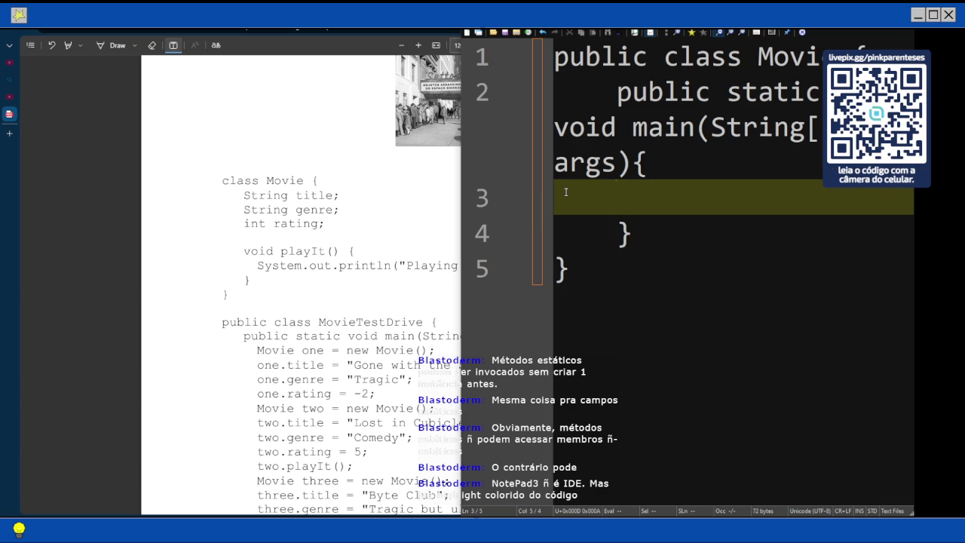
scroll(417, 242, "down", 1)
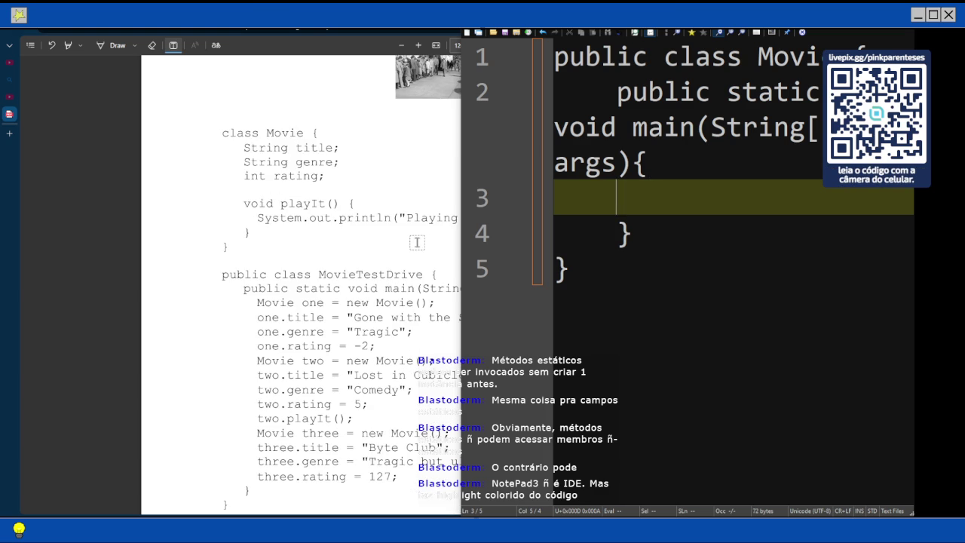
Declare 'String title;', 'String genre;' and 'int rating;' on separate lines, fixing typos along the way
type("String")
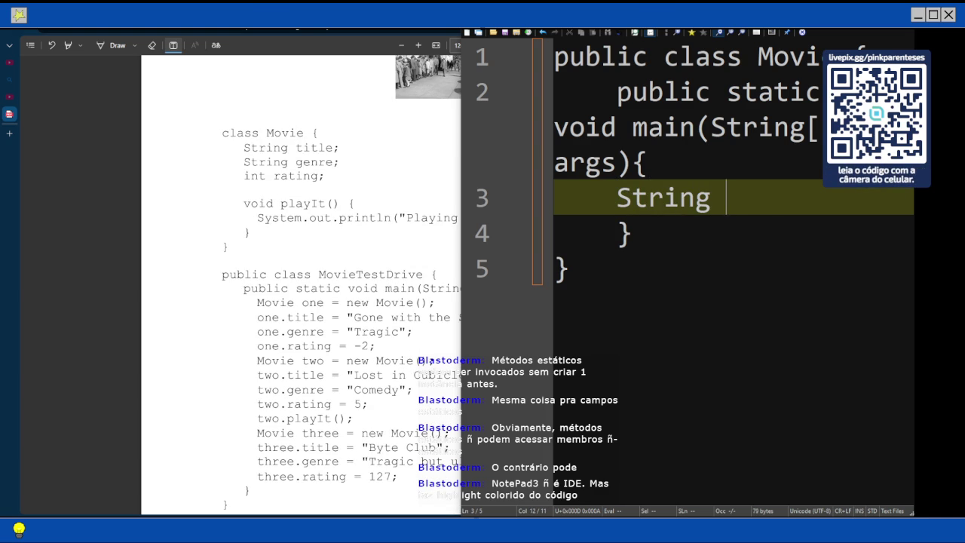
type(" tri")
key("BackSpace")
key("BackSpace")
type("til")
key("BackSpace")
key("BackSpace")
key("BackSpace")
type("itle;")
key("Return")
type("String genero")
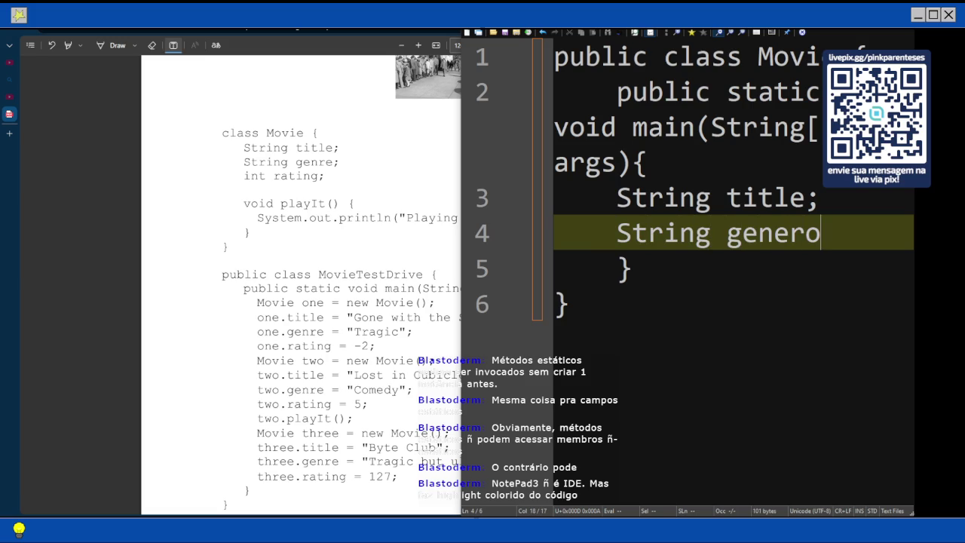
key("BackSpace")
key("BackSpace")
key("BackSpace")
type("re")
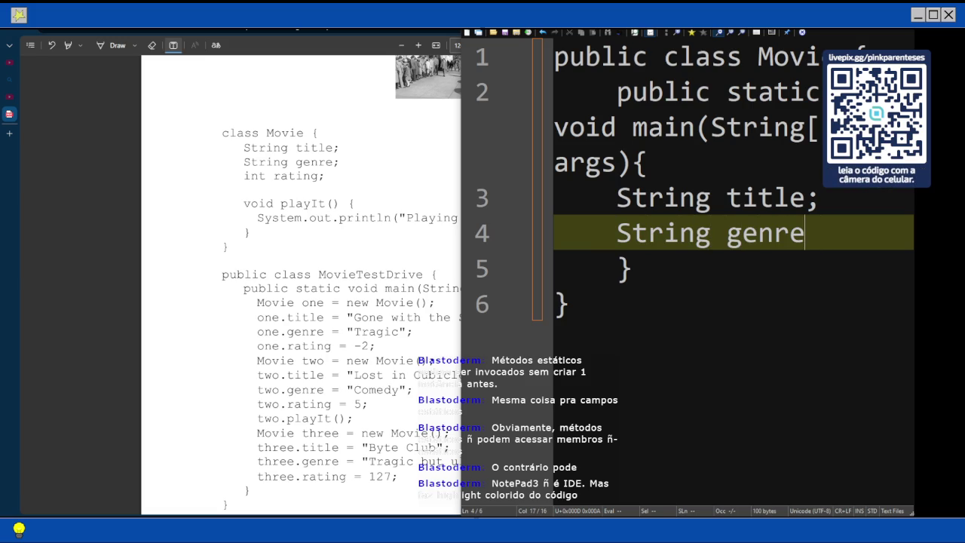
type(";")
key("Return")
type("int rating")
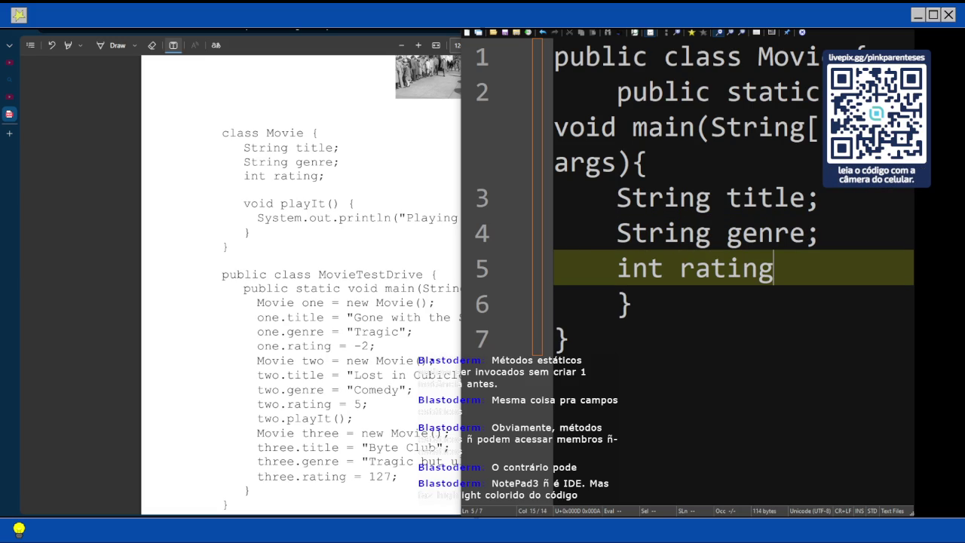
type(";")
key("Return")
key("Return")
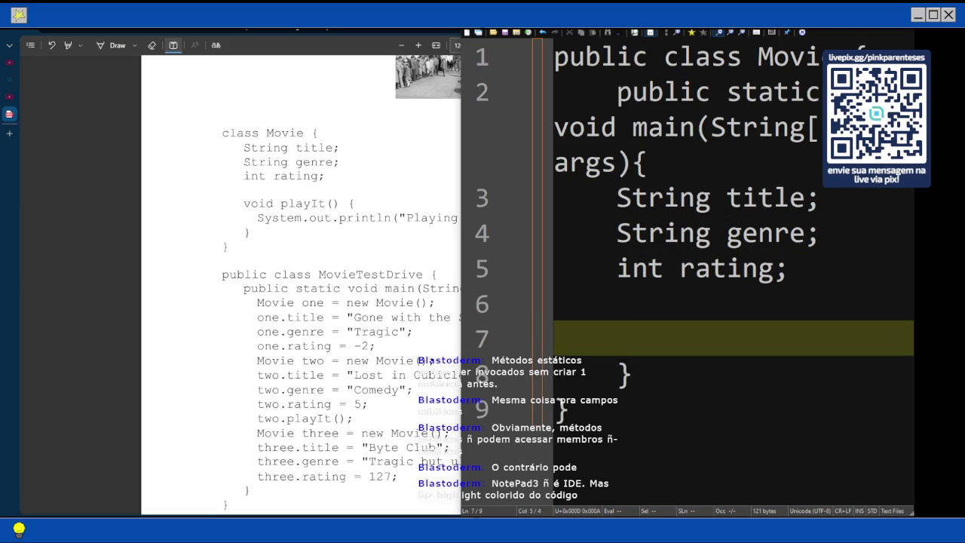
Start a 'void playIt() {' method below the field declarations
type("void playI")
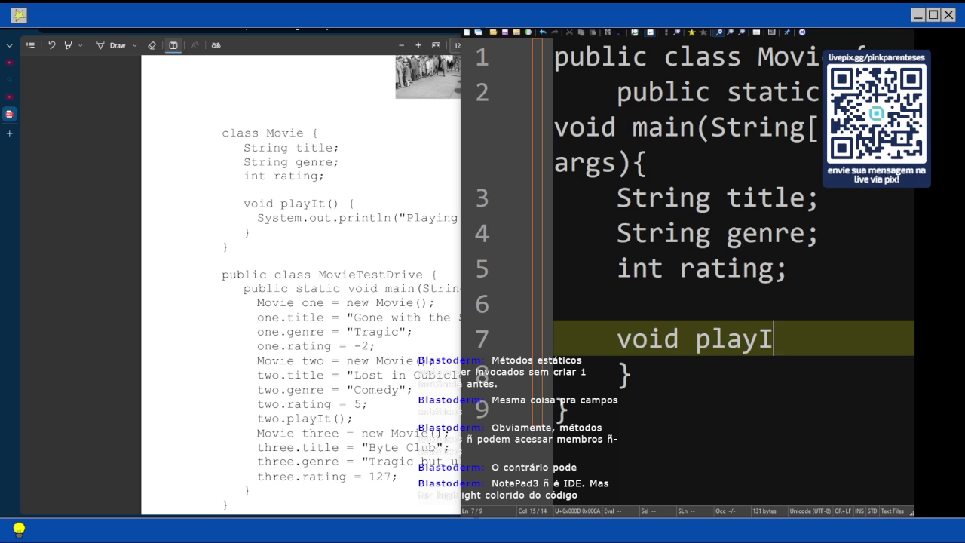
type("t() {")
key("Return")
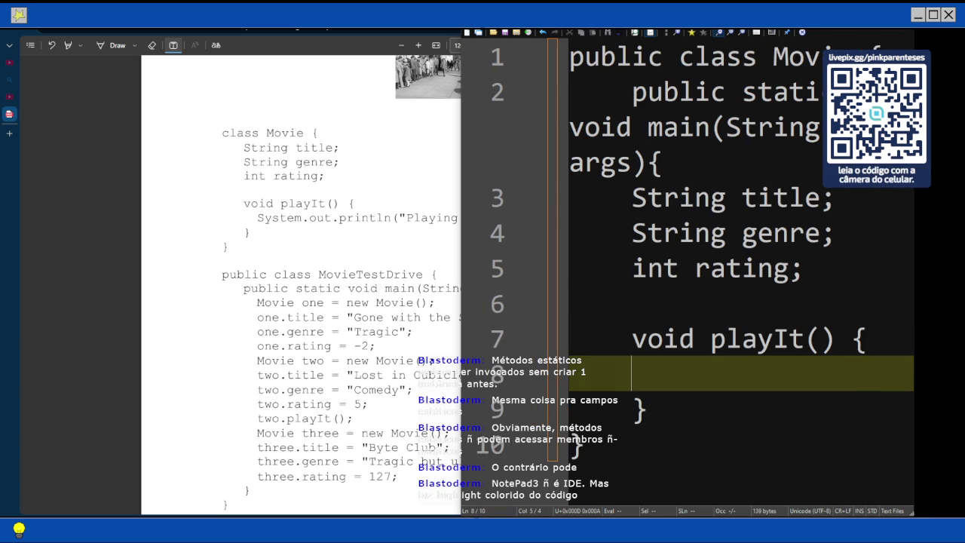
Write System.out.println("Playing the movie"); inside playIt, checking the PDF listing
left_click(320, 224)
key("Escape")
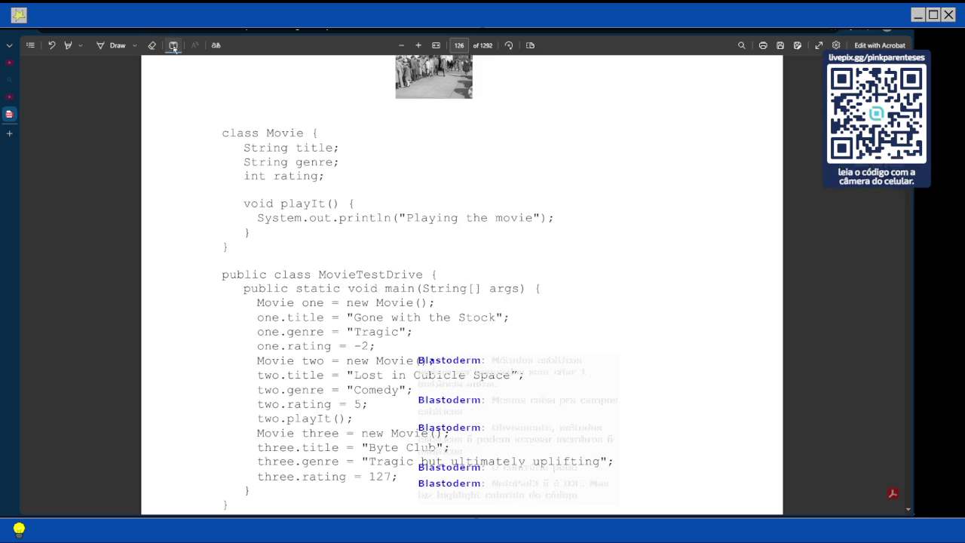
left_click(897, 192)
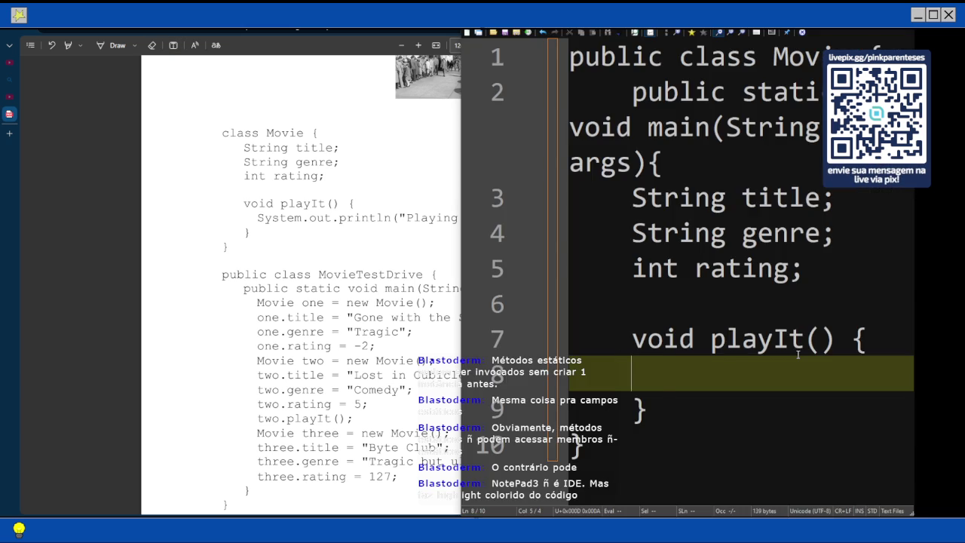
key("BackSpace")
type("Syste")
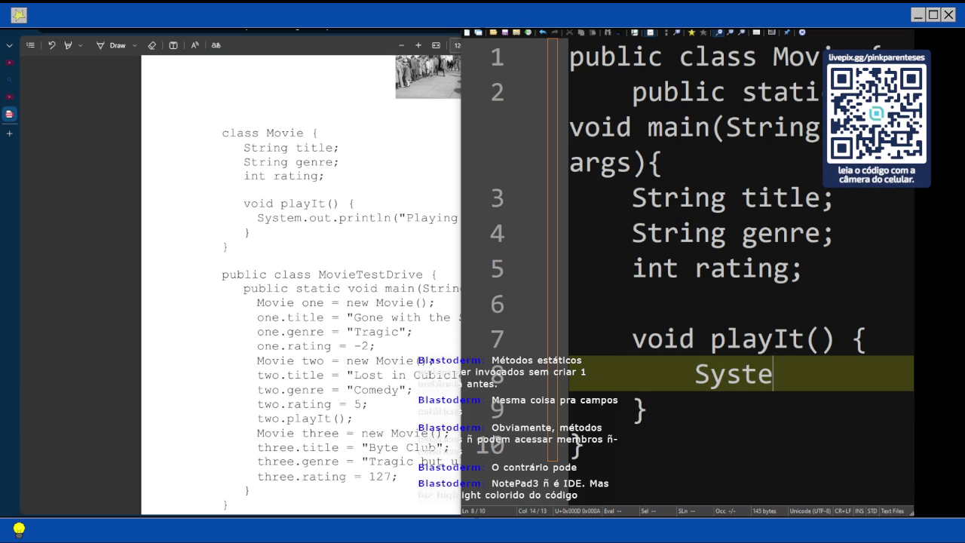
type("m.out.println(")
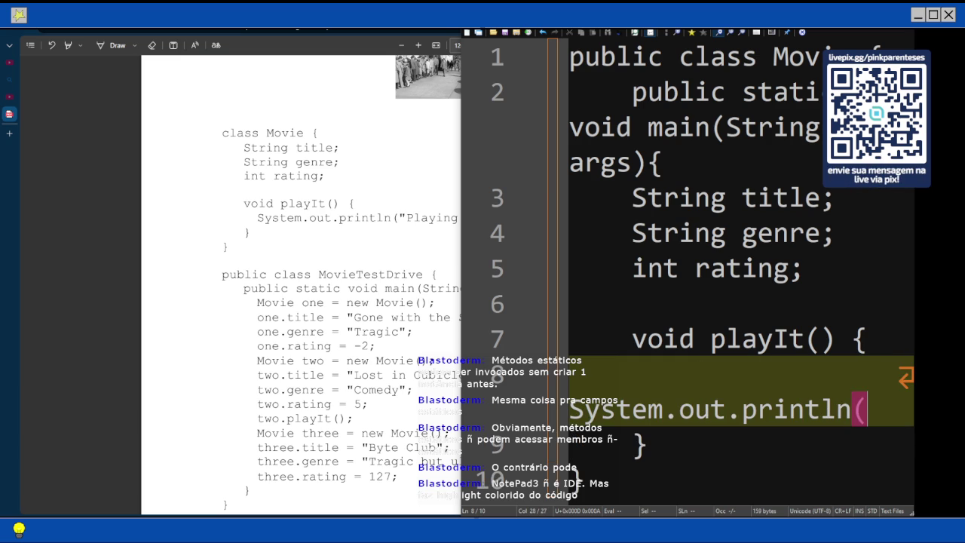
type("\"Playing")
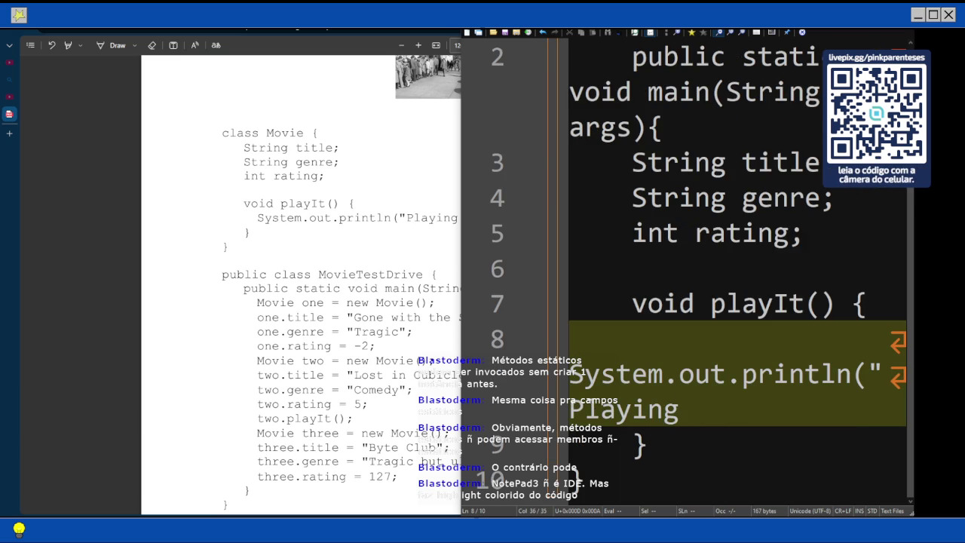
left_click(382, 233)
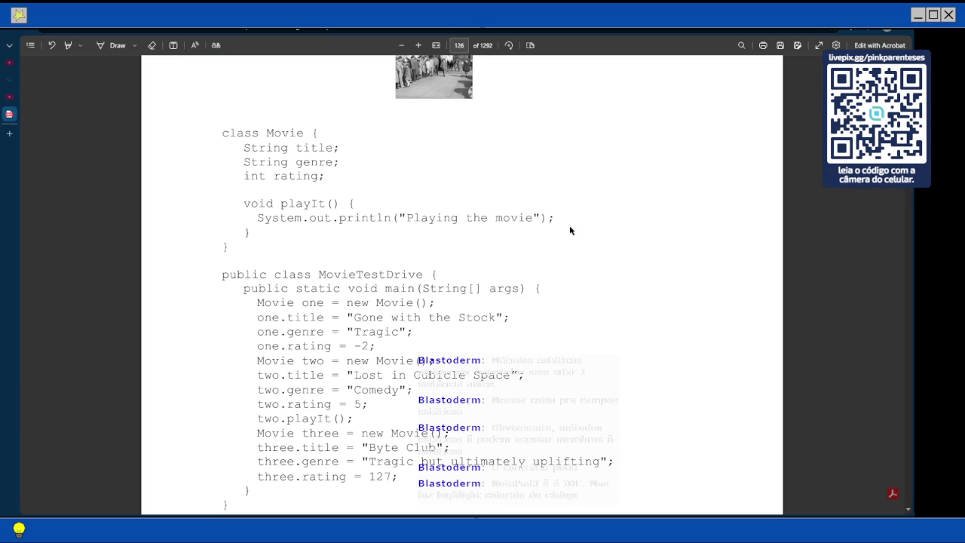
mouse_move(914, 302)
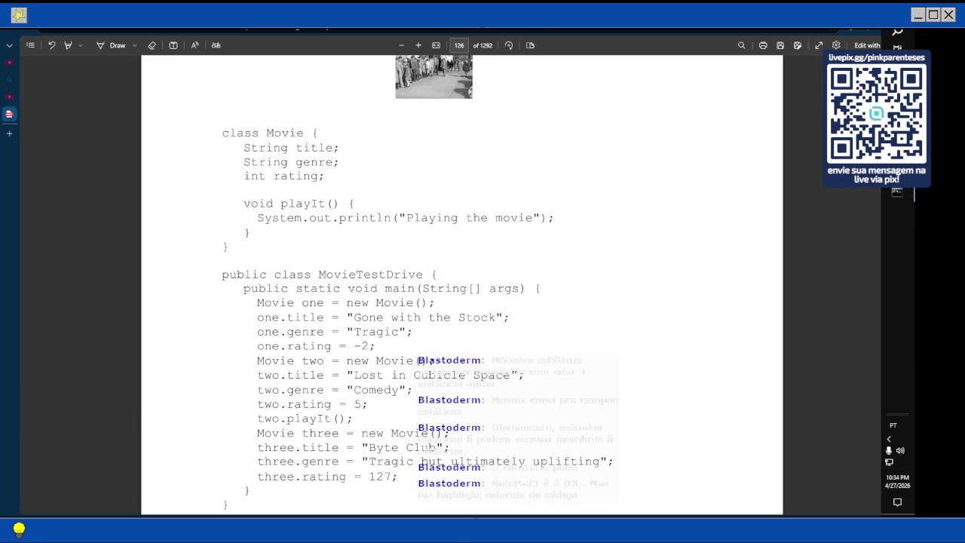
left_click(897, 193)
type("the movi")
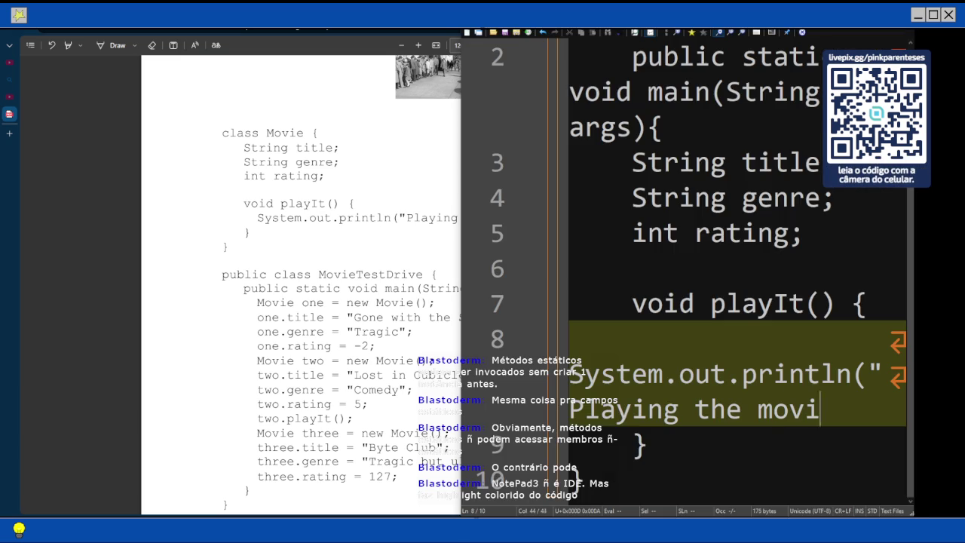
type("e\");")
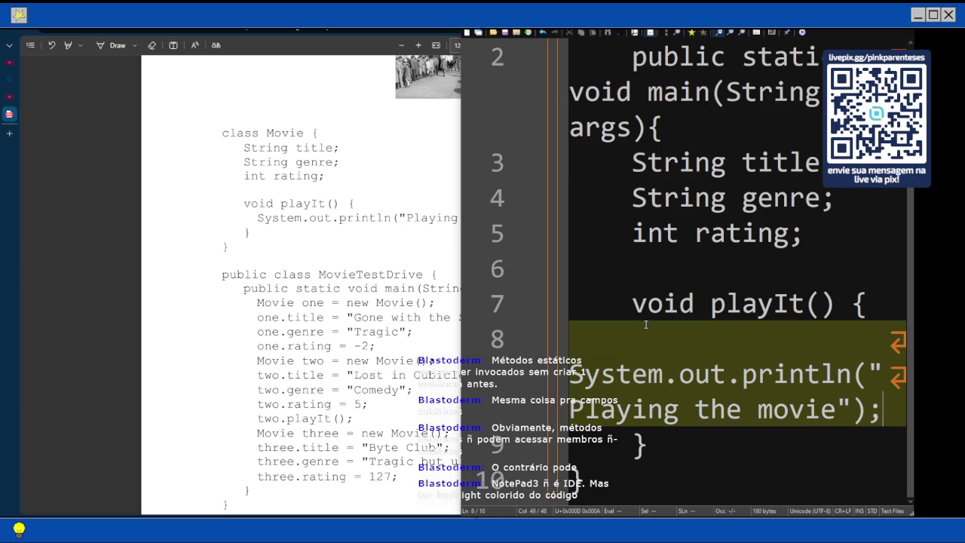
scroll(646, 350, "down", 5, "ctrl")
scroll(645, 350, "down", 1, "ctrl")
scroll(646, 350, "down", 3, "ctrl")
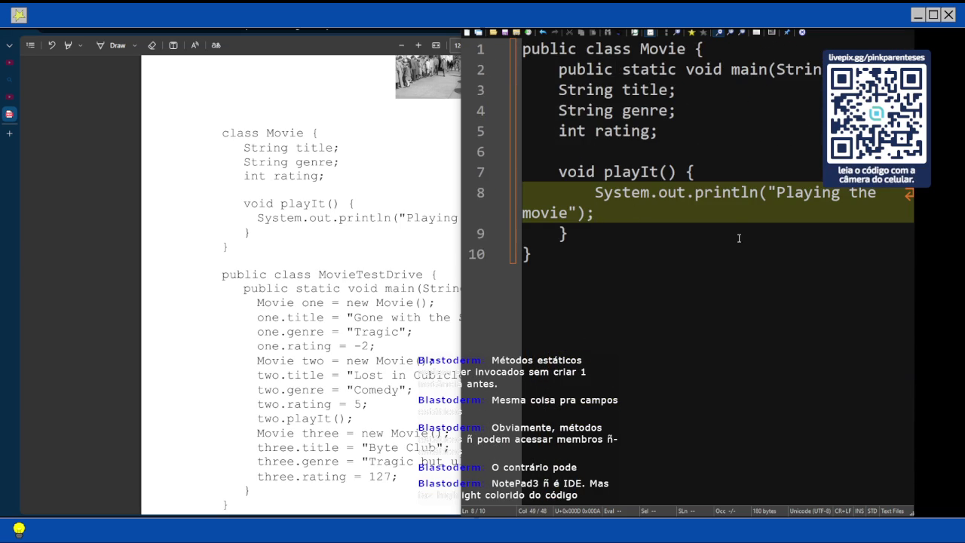
Save the code as Movie.java in the C:\head-first\chapter2 folder
key("ctrl+s")
scroll(494, 198, "down", 2)
left_click(499, 196)
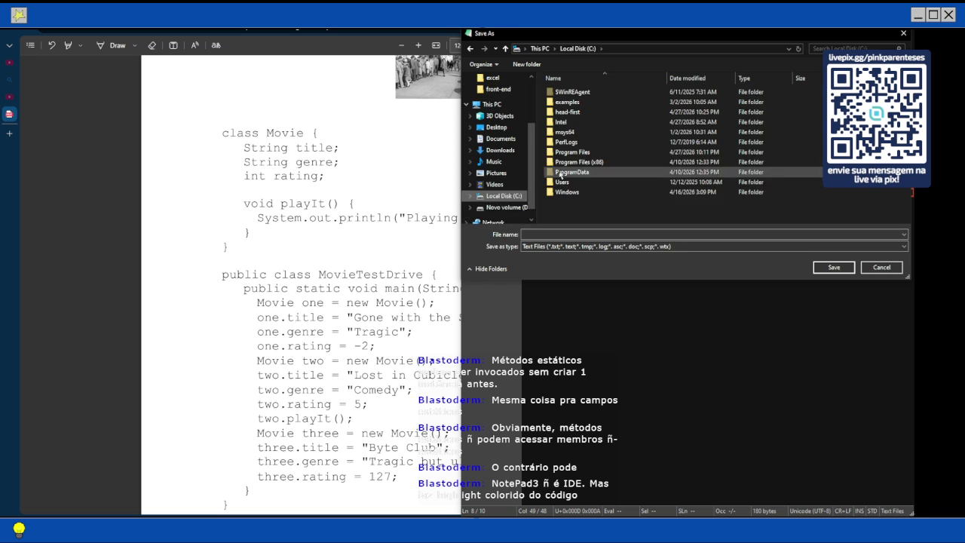
scroll(651, 151, "up", 3)
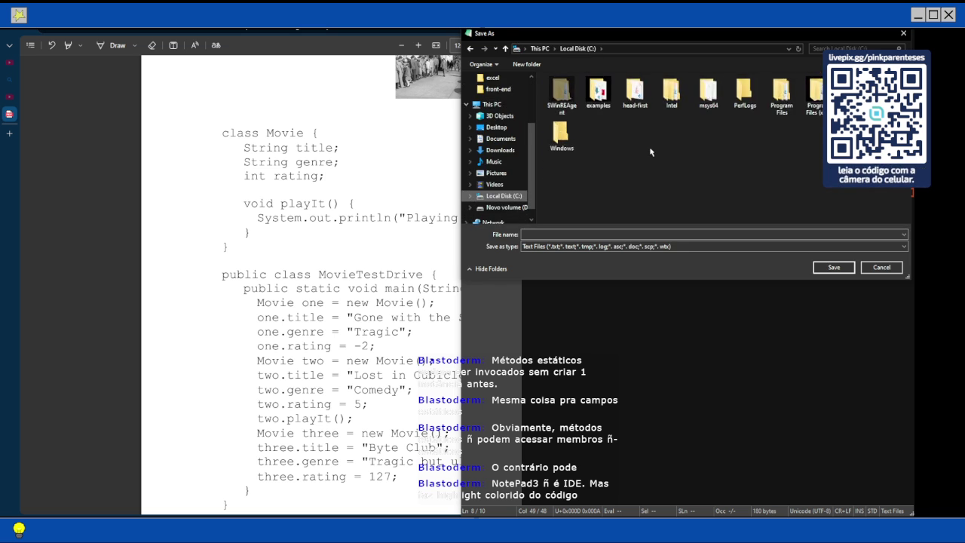
double_click(678, 107)
double_click(679, 92)
left_click(558, 234)
type("Movie.java")
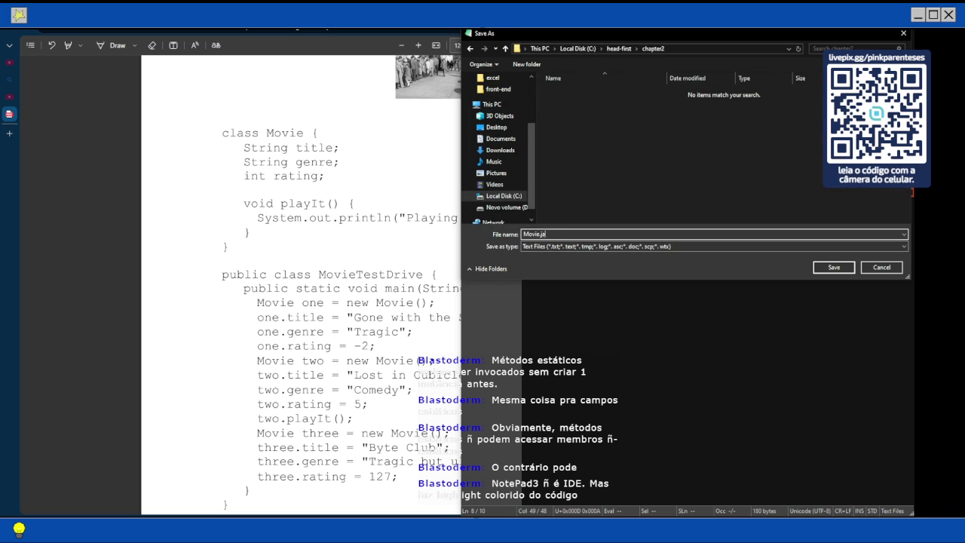
left_click(825, 268)
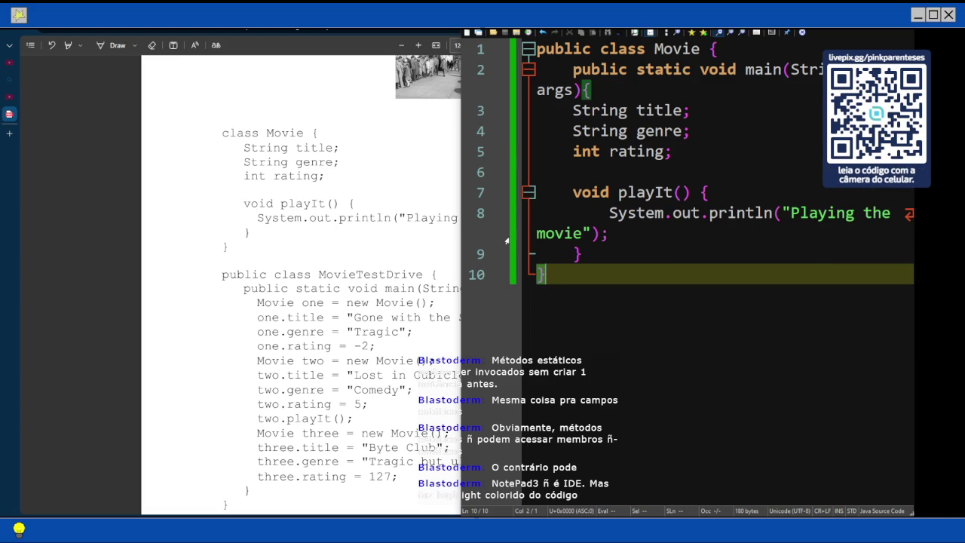
scroll(256, 263, "down", 4)
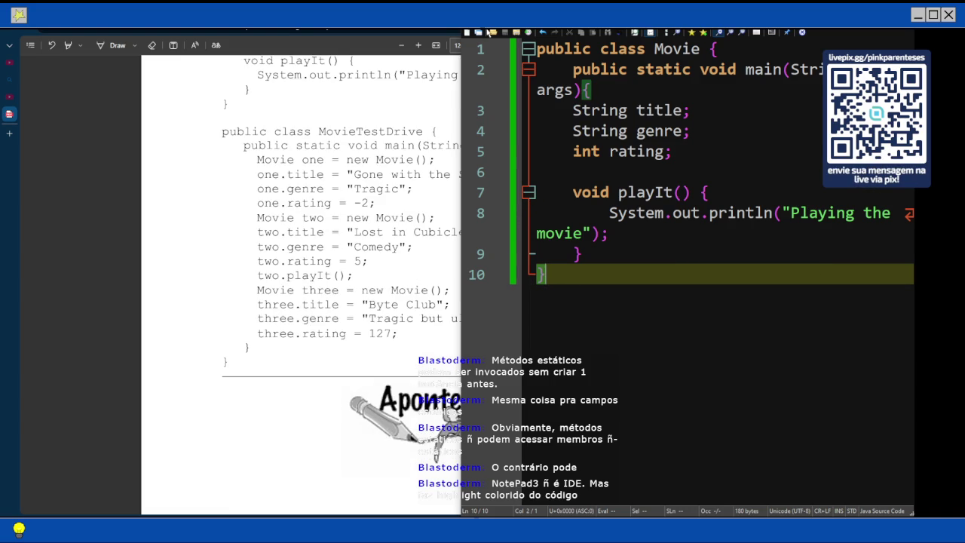
left_click(487, 30)
Create a new document with the header 'public class MovieTestDrive {'
left_click(487, 32)
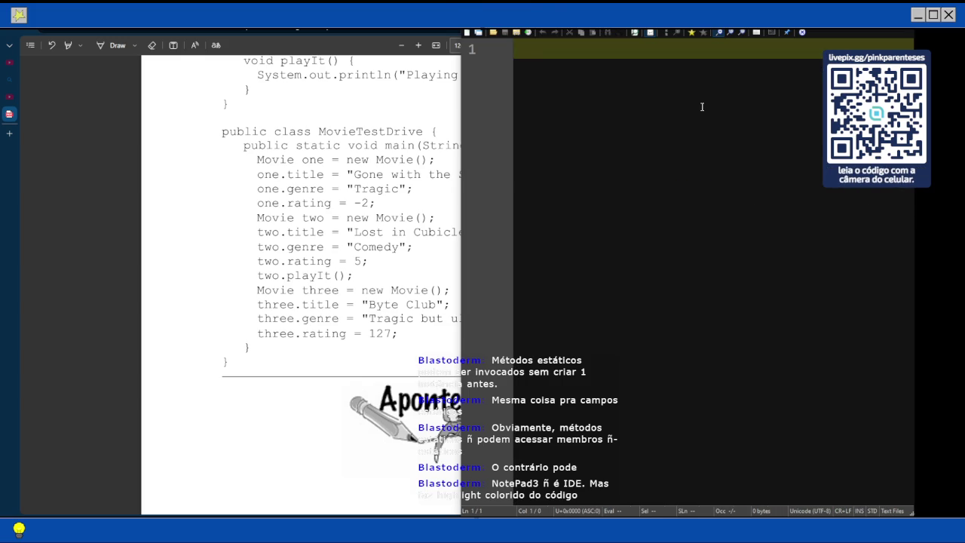
type("public class Movie")
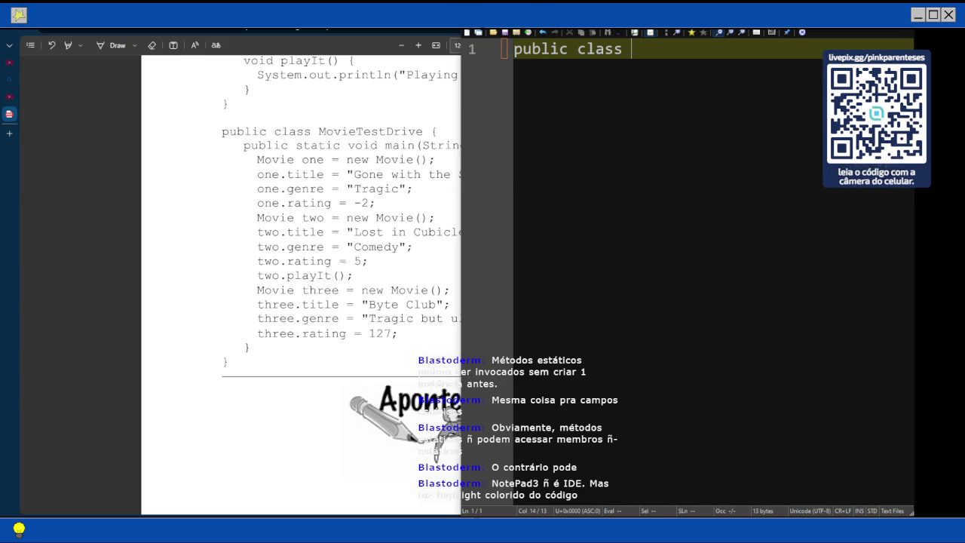
type("TestDrive")
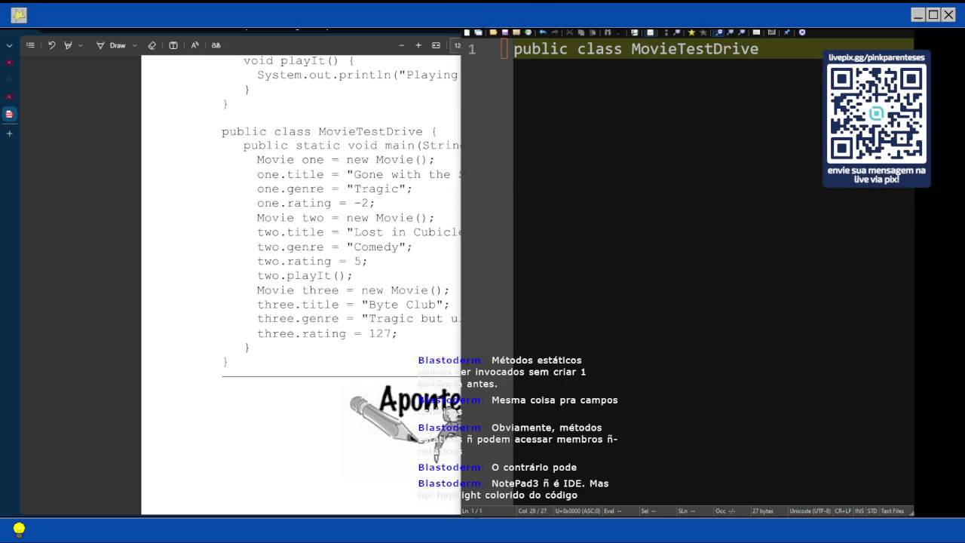
type(" {")
key("Return")
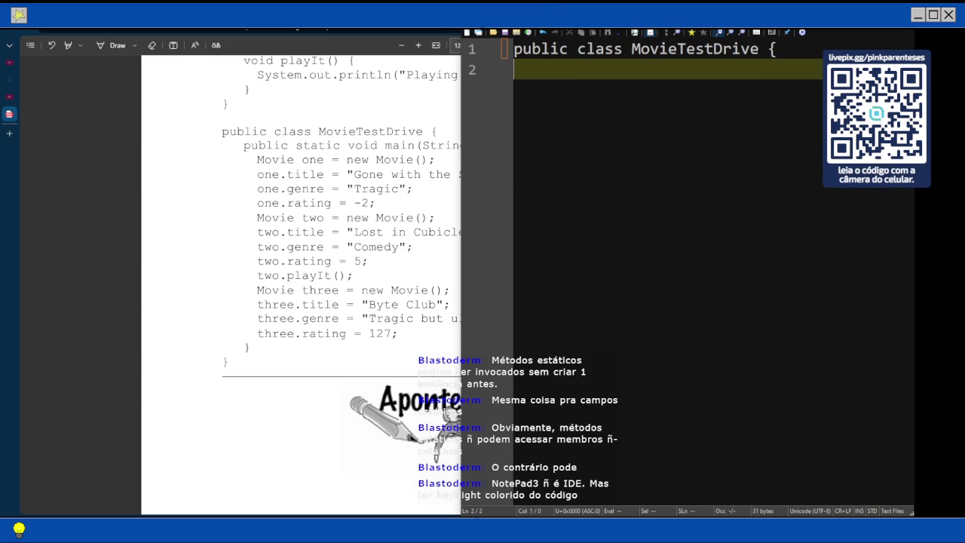
scroll(761, 99, "up", 5, "ctrl")
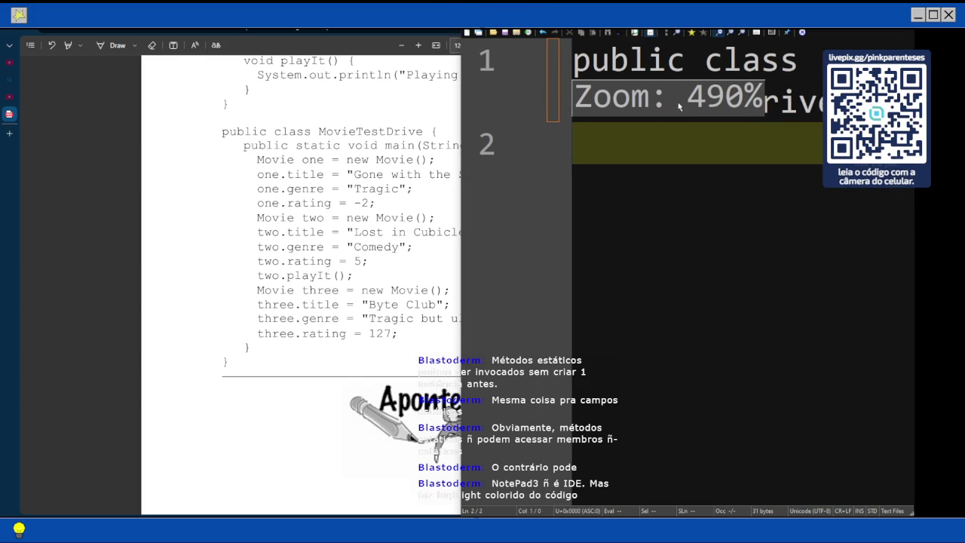
scroll(663, 60, "down", 3, "ctrl")
scroll(663, 60, "down", 10, "ctrl")
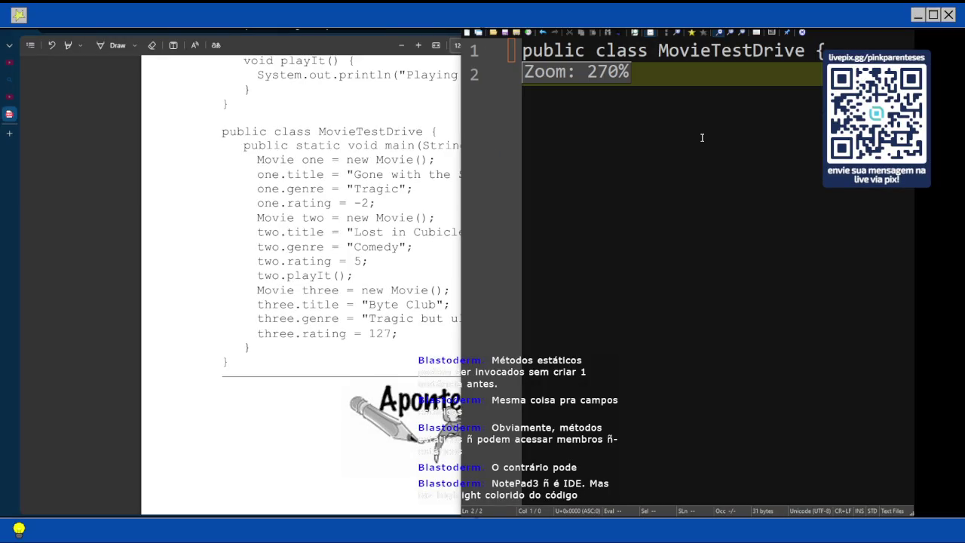
Maximize the editor and add an indented 'public static void main(String[] args){' line
key("super+Up")
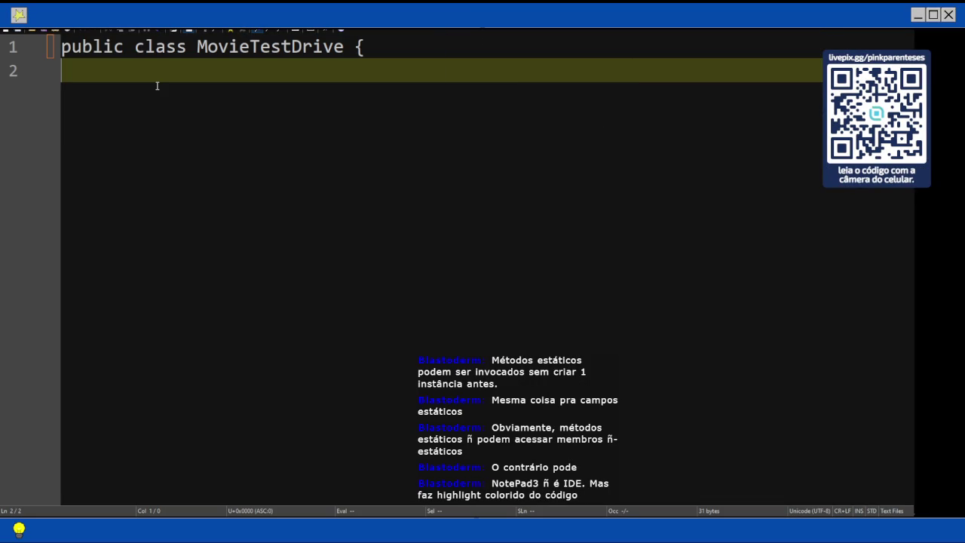
key("Tab")
type("publ")
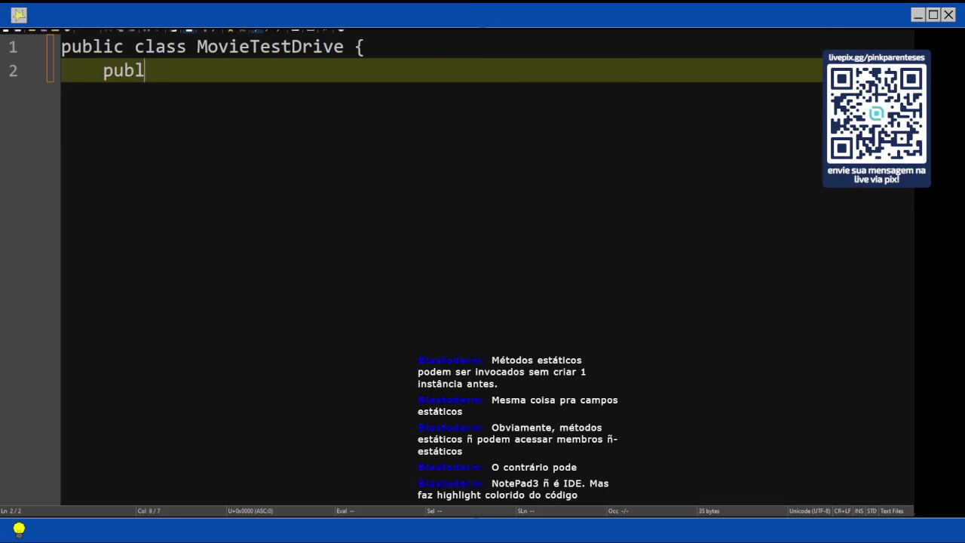
type("ic static")
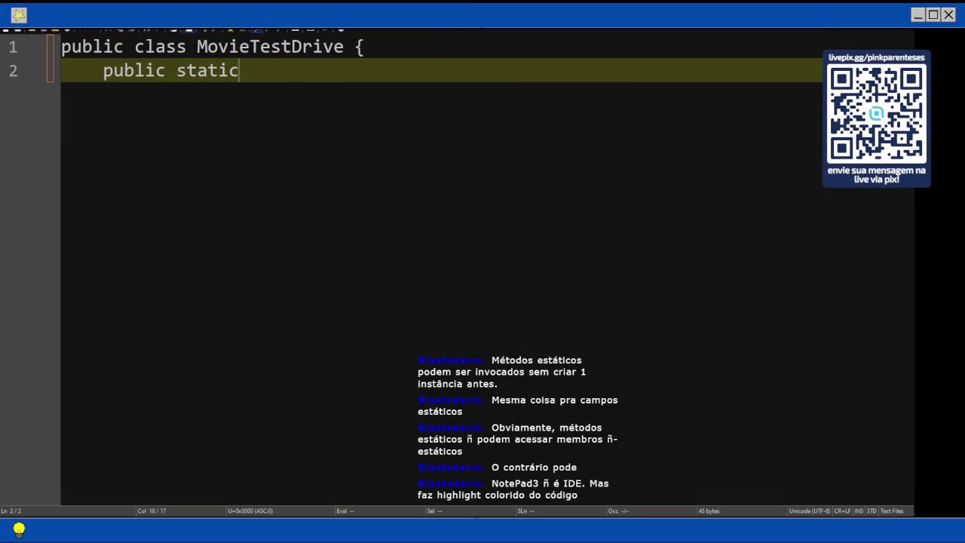
type(" void main(String")
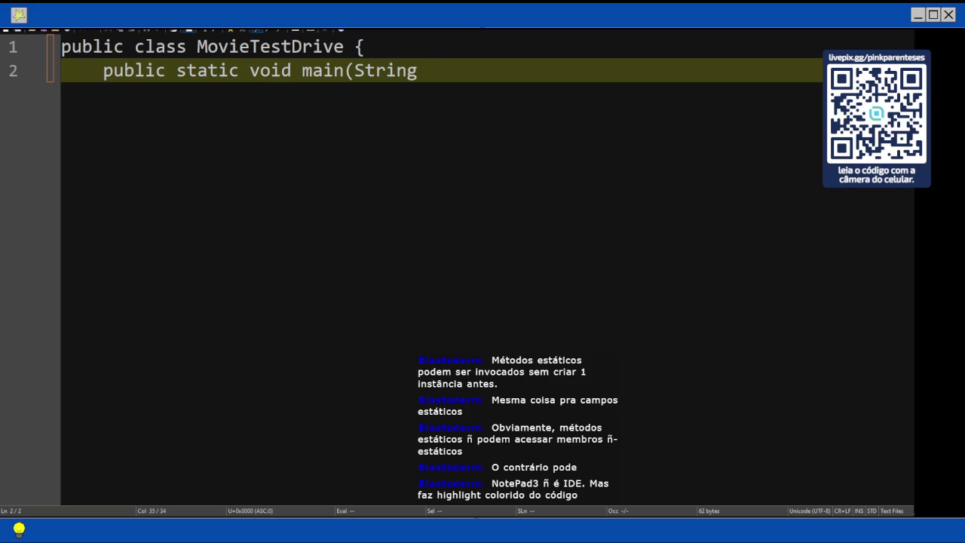
type("[] args")
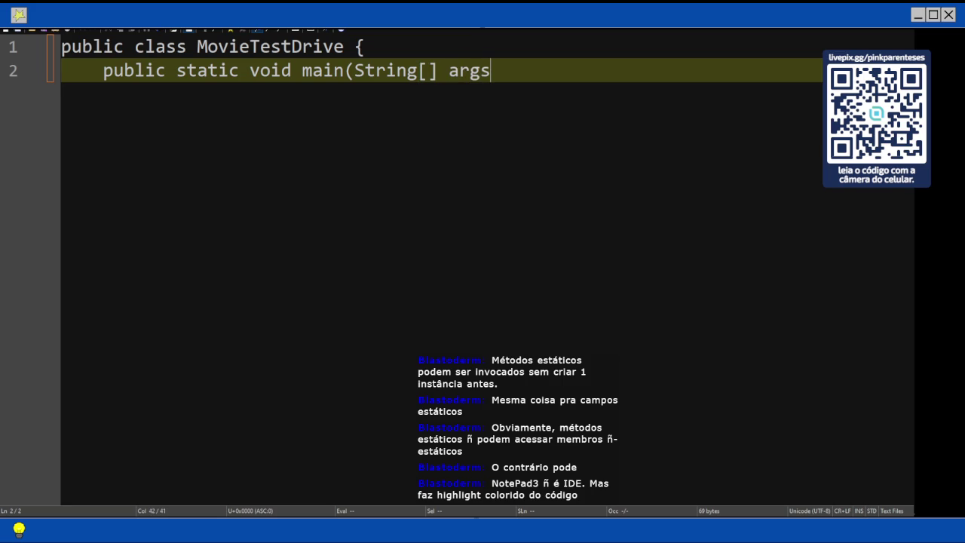
type("){")
key("Return")
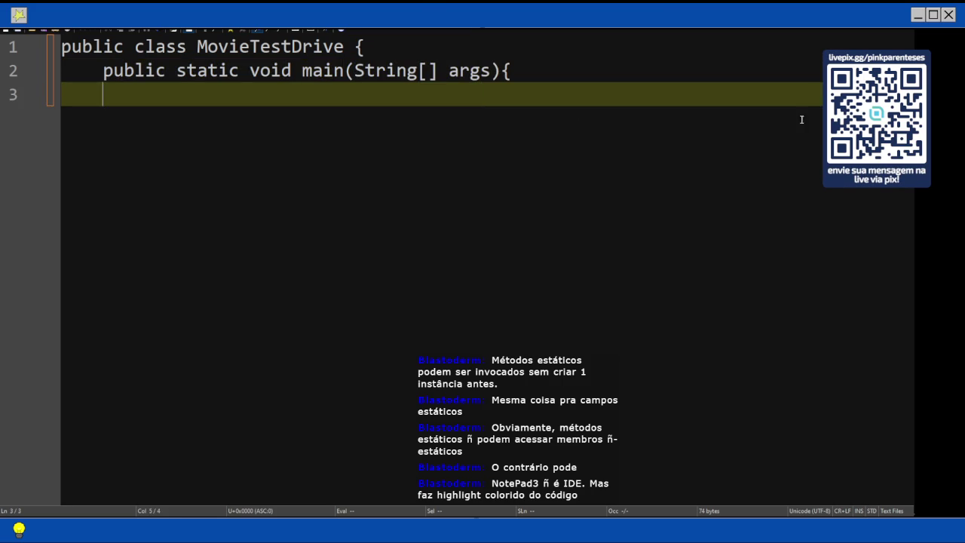
mouse_move(898, 148)
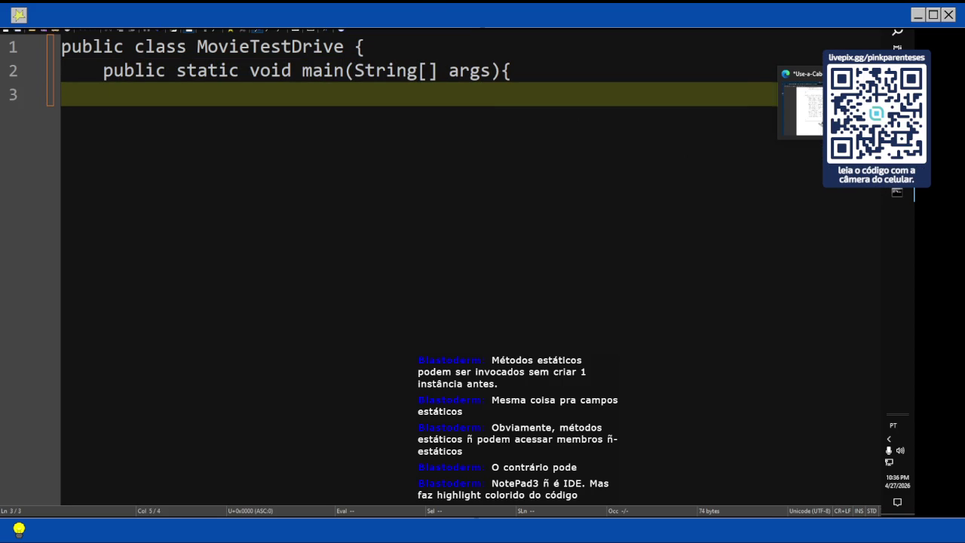
Add 'Movie one = new Movie();' inside main, with closing braces for main and the class
left_click(897, 101)
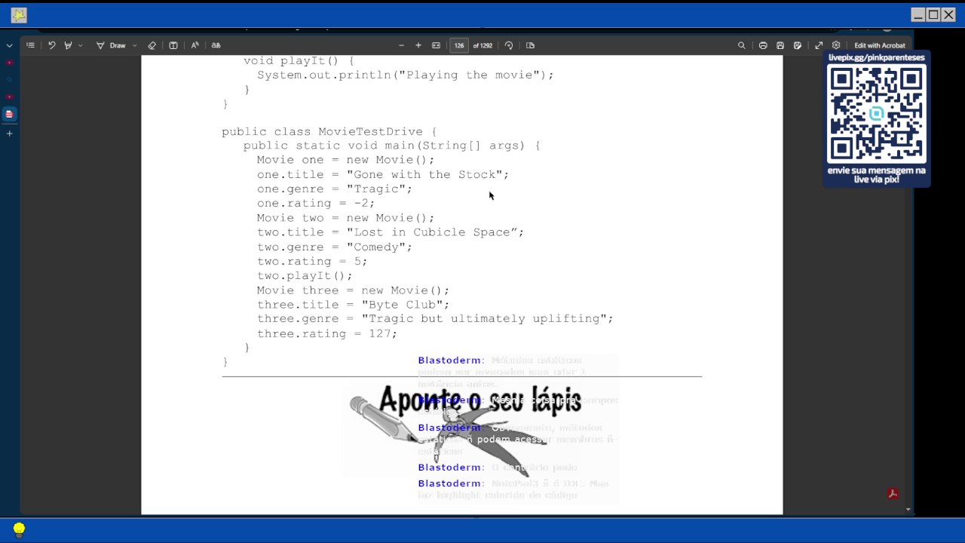
scroll(489, 195, "down", 3)
left_click(911, 194)
type("Mov")
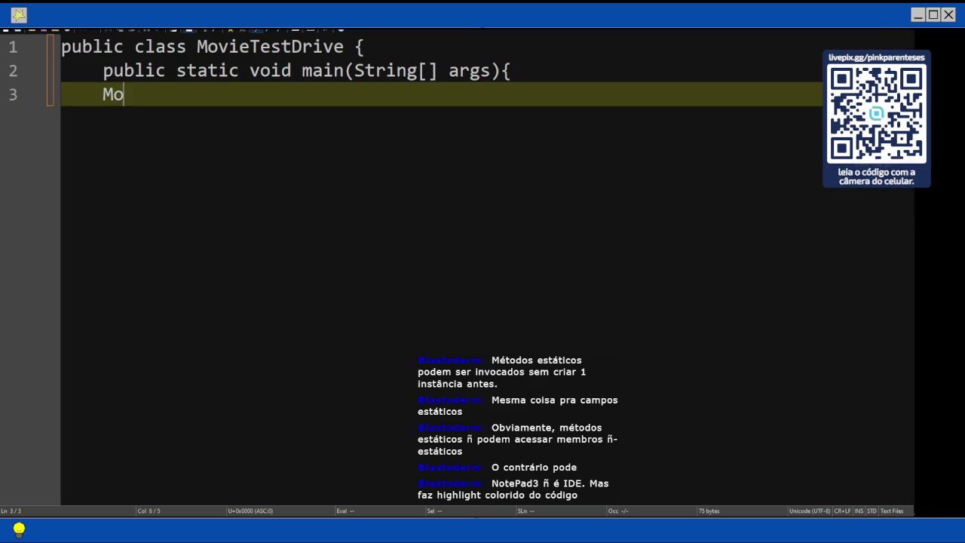
key("BackSpace")
key("BackSpace")
scroll(124, 80, "up", 2)
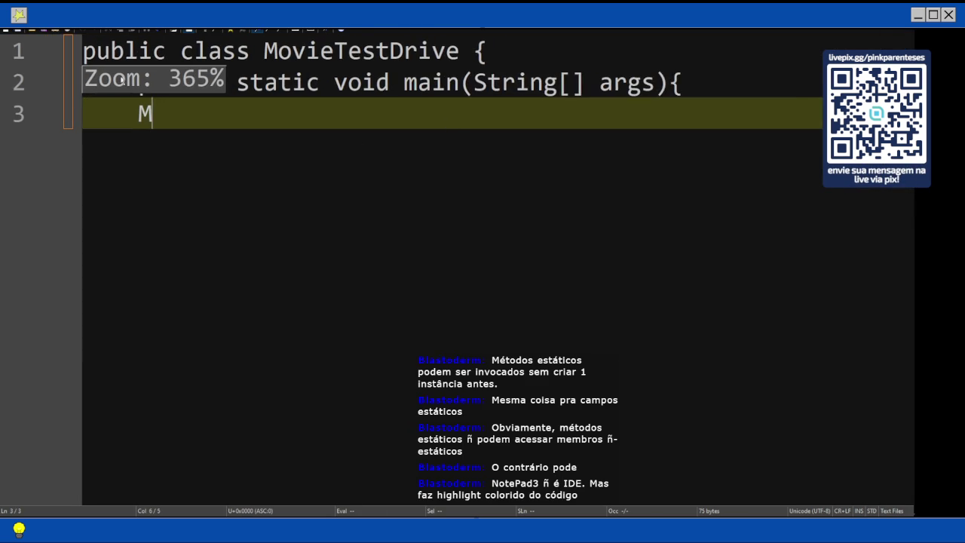
key("BackSpace")
key("ctrl+z")
key("ctrl+z")
key("ctrl+z")
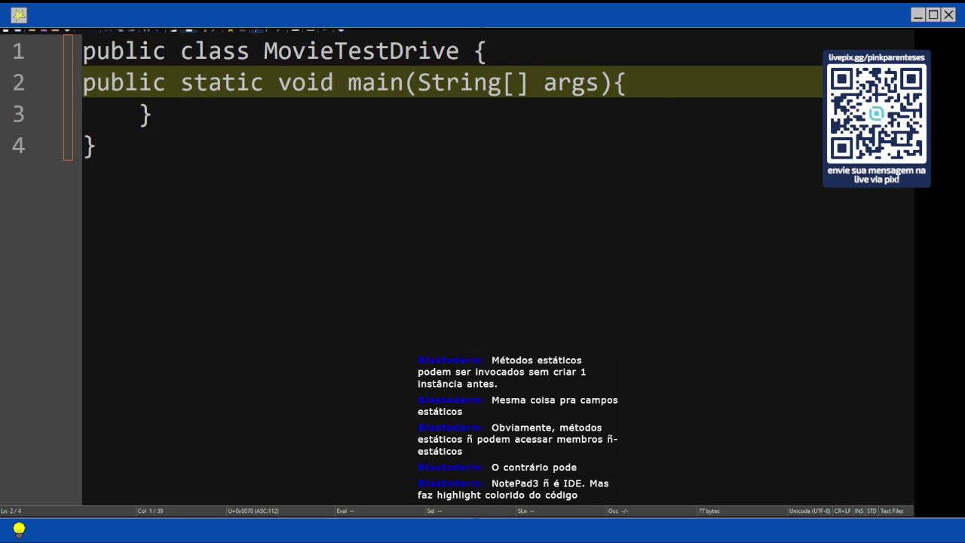
key("Tab")
key("End")
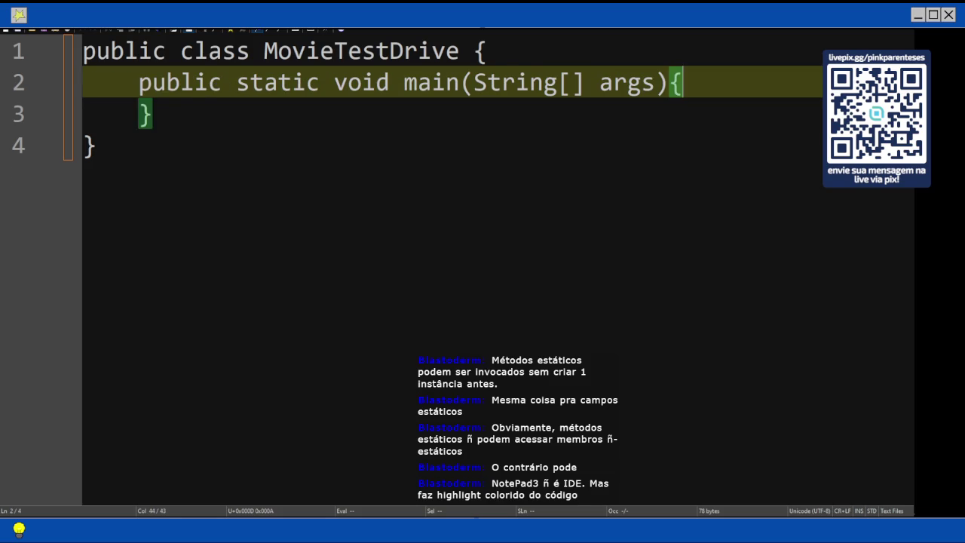
key("Return")
type("M")
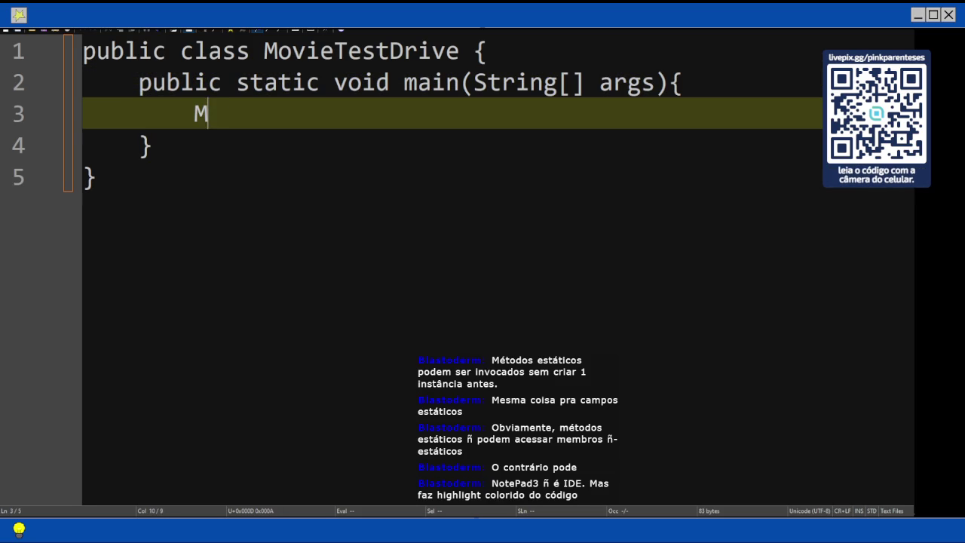
type("ovie one = new Movie")
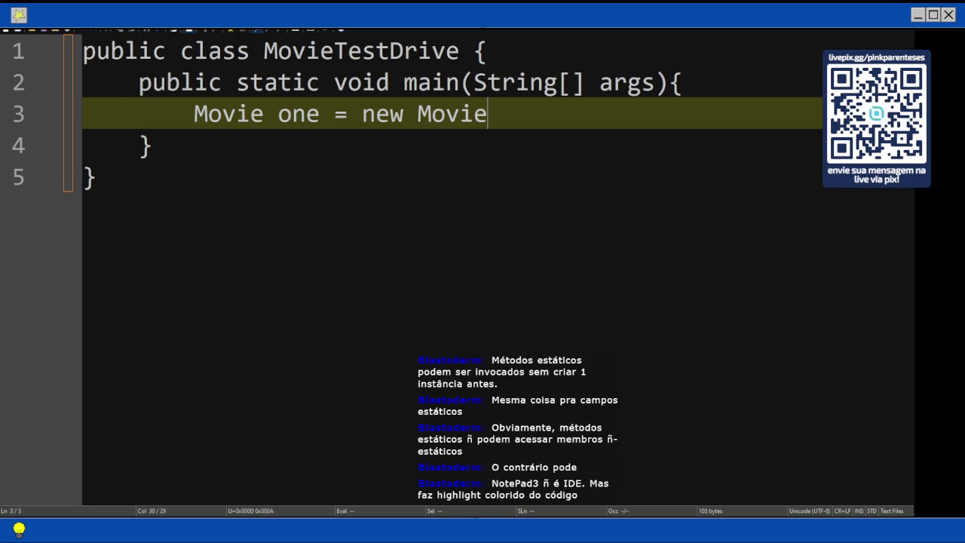
type("();")
key("Return")
Copy the movie title 'Gone with the Stock' from the book PDF
key("alt+Tab")
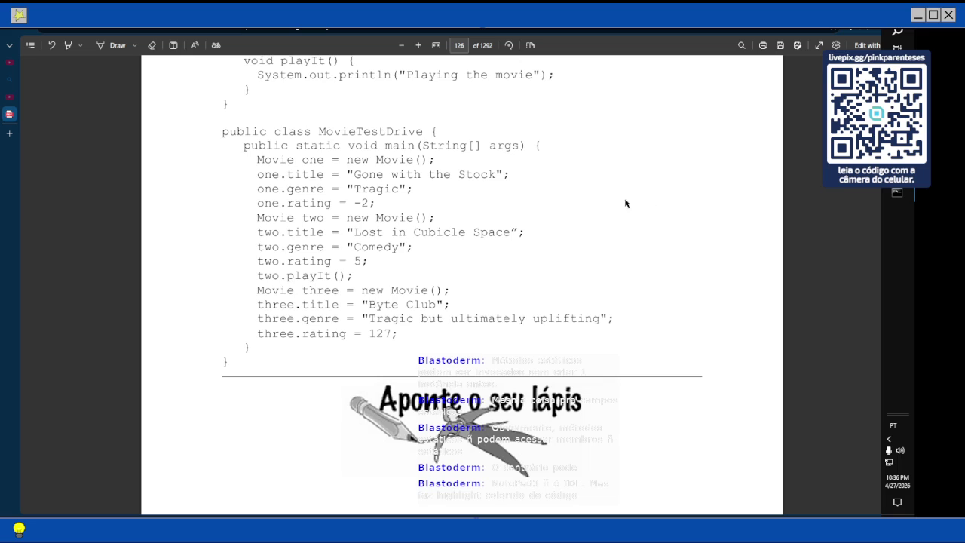
scroll(384, 255, "up", 1)
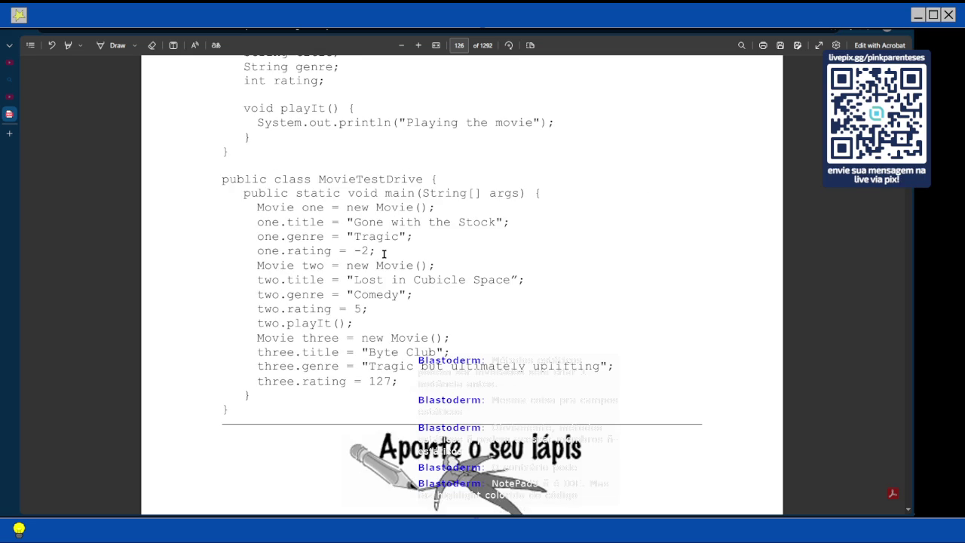
scroll(384, 254, "down", 1)
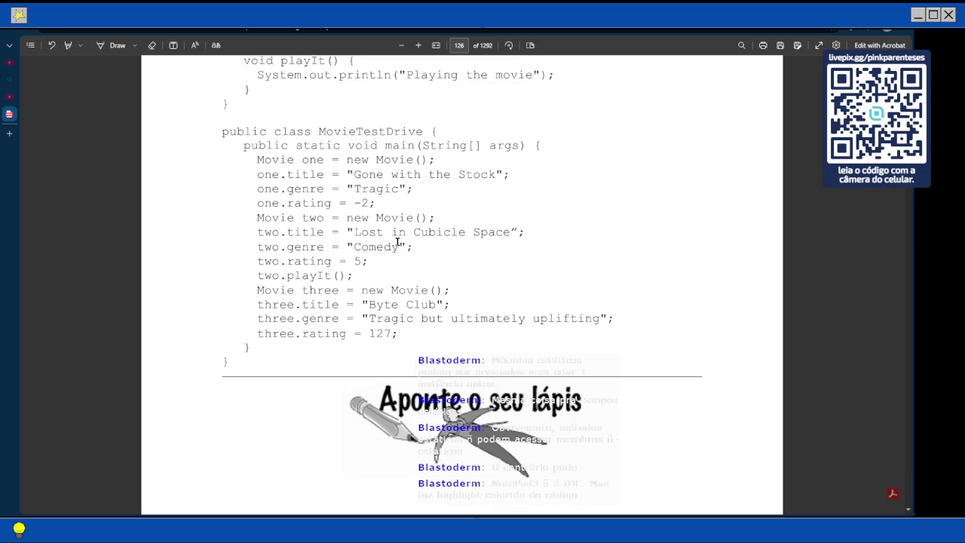
scroll(398, 241, "up", 1)
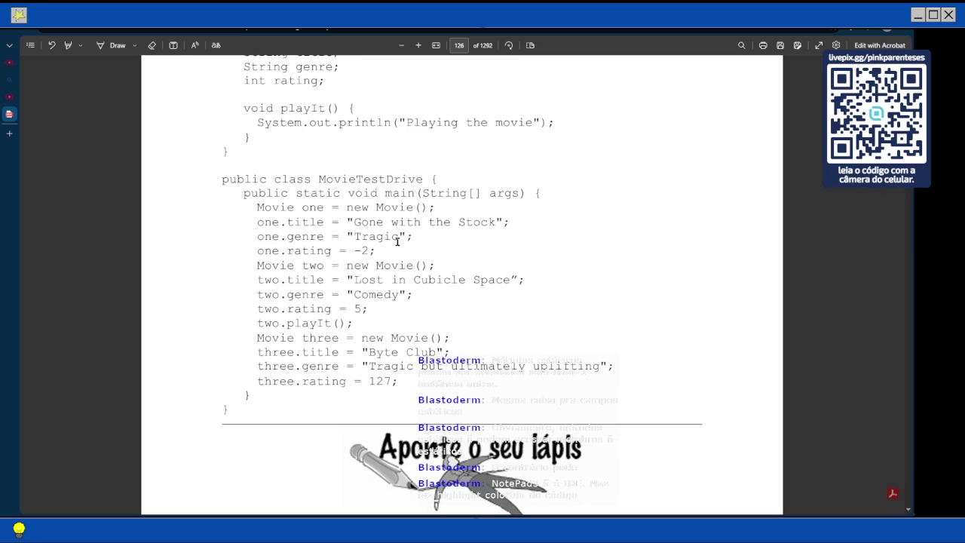
left_click_drag(501, 225, 358, 225)
scroll(359, 225, "up", 1)
right_click(352, 215)
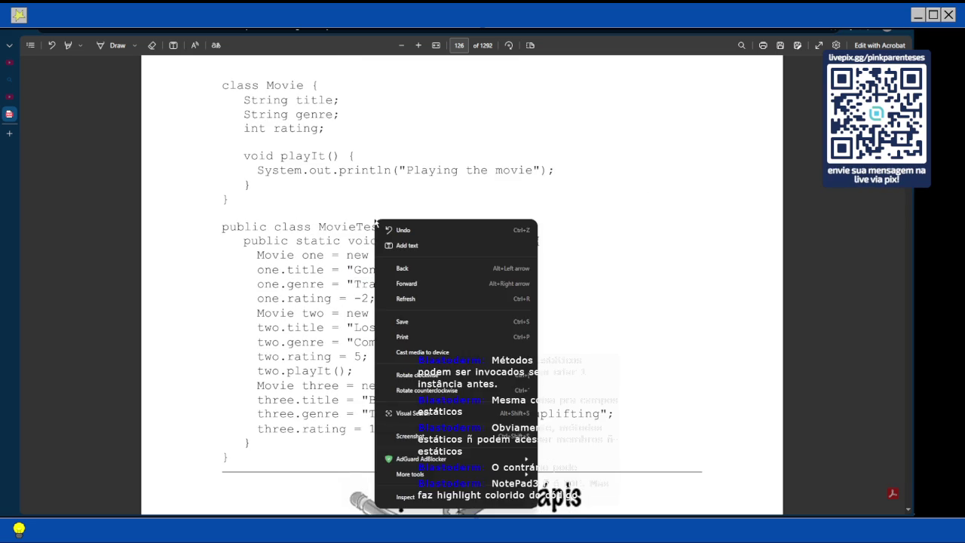
left_click(354, 273)
left_click_drag(353, 270, 492, 271)
right_click(492, 271)
left_click(520, 320)
mouse_move(907, 193)
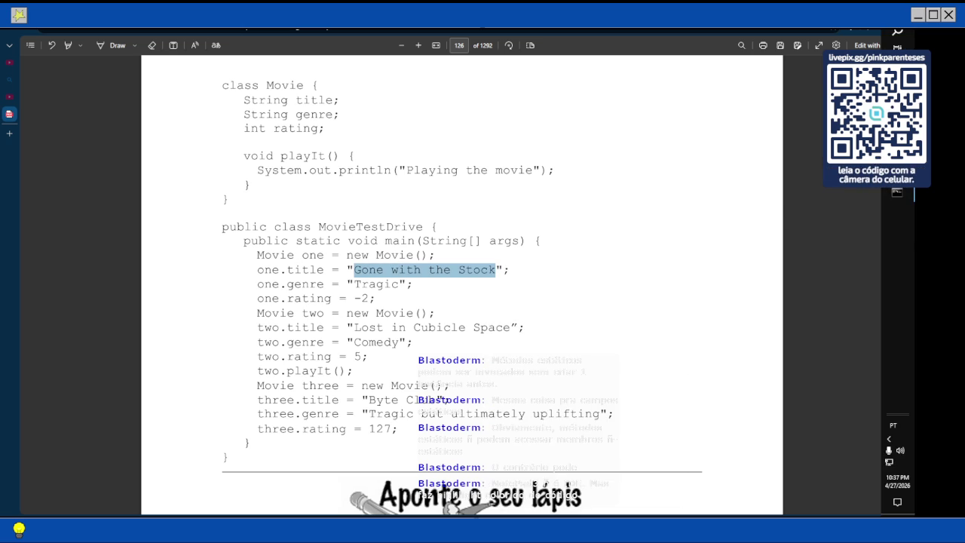
left_click(898, 193)
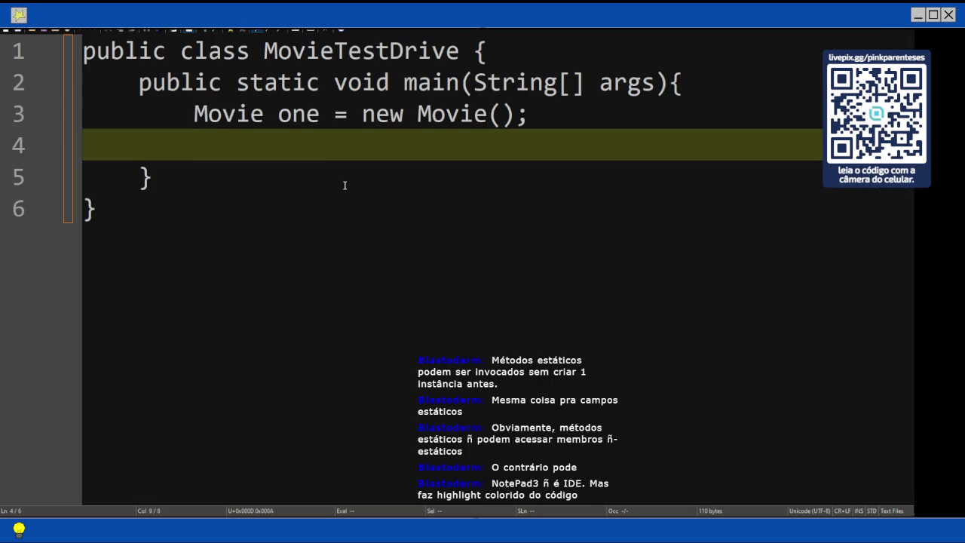
Assign the title 'Gone with the Stock' to one.title on line 4
type("one.title = 'Gone with the Stock")
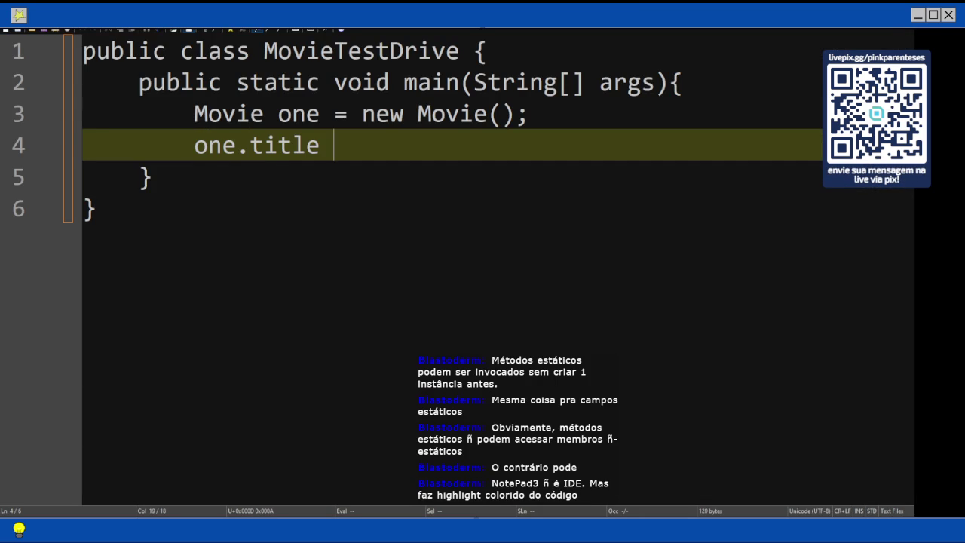
type("\"")
key("Left")
key("Left")
key("Left")
type("'")
key("End")
type(";")
key("Return")
Copy 'Tragic' from the PDF and assign one.genre = "Tragic";
type("one.")
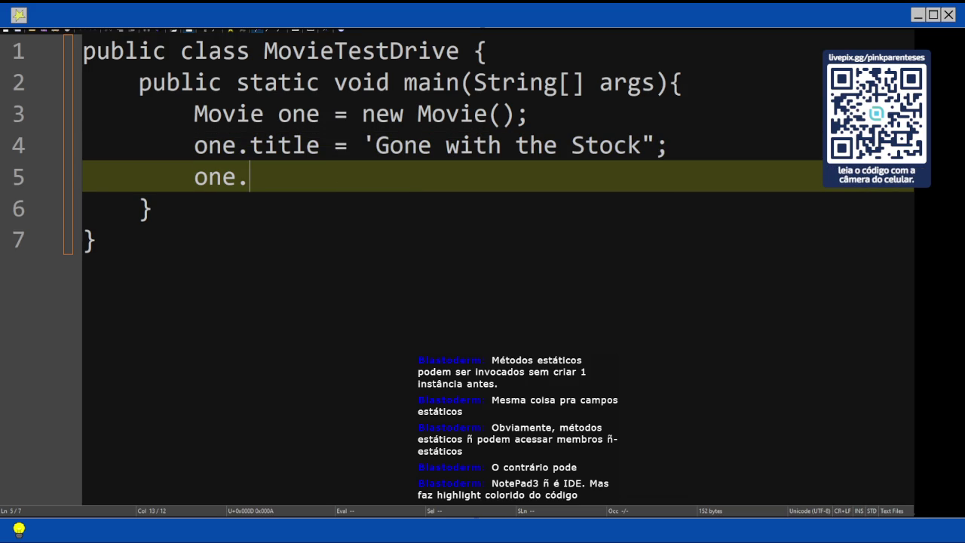
key("alt+Tab")
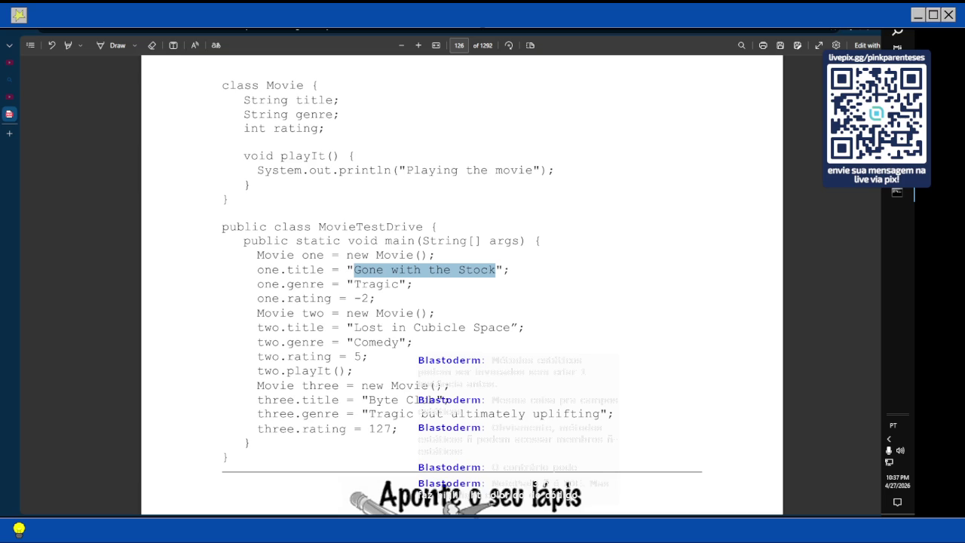
left_click(401, 284)
left_click_drag(401, 284, 347, 284)
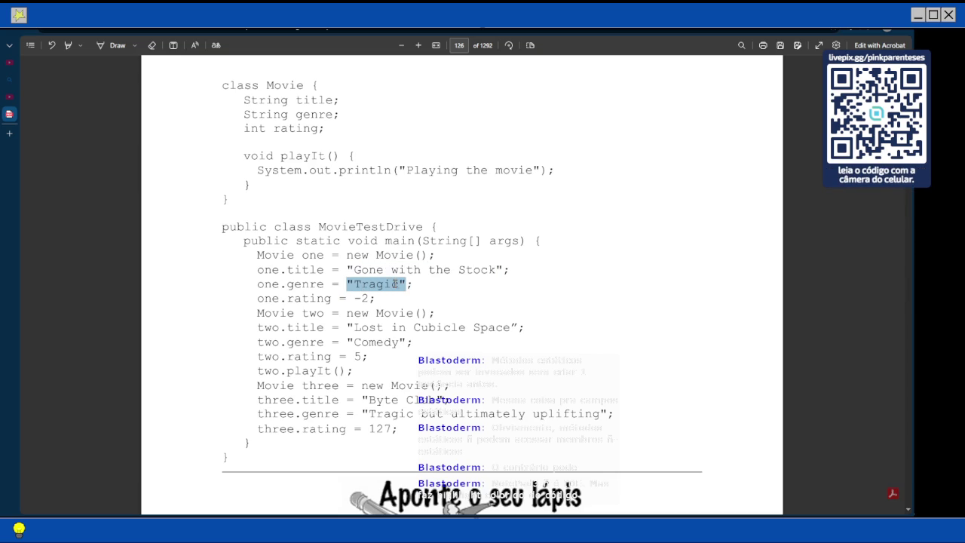
right_click(396, 284)
left_click(442, 330)
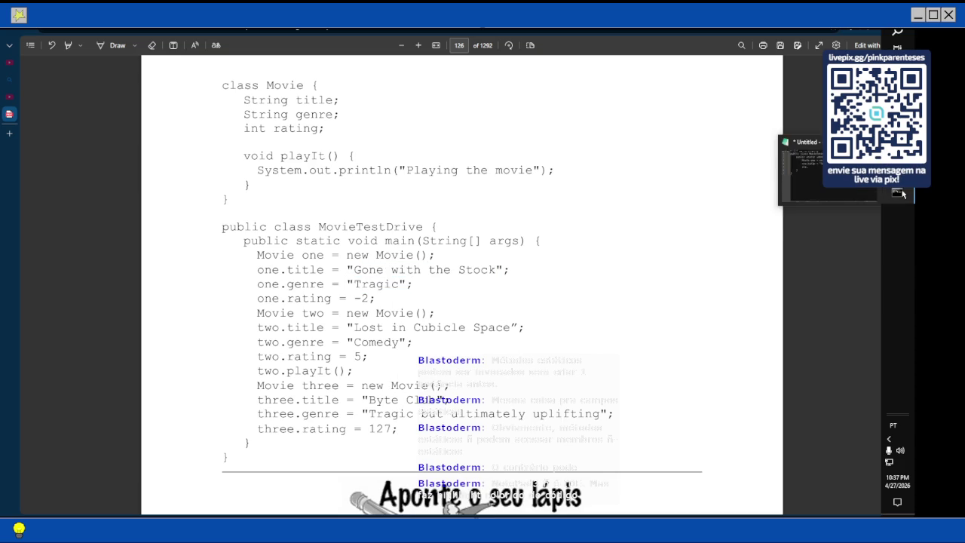
left_click(901, 195)
type("genre ")
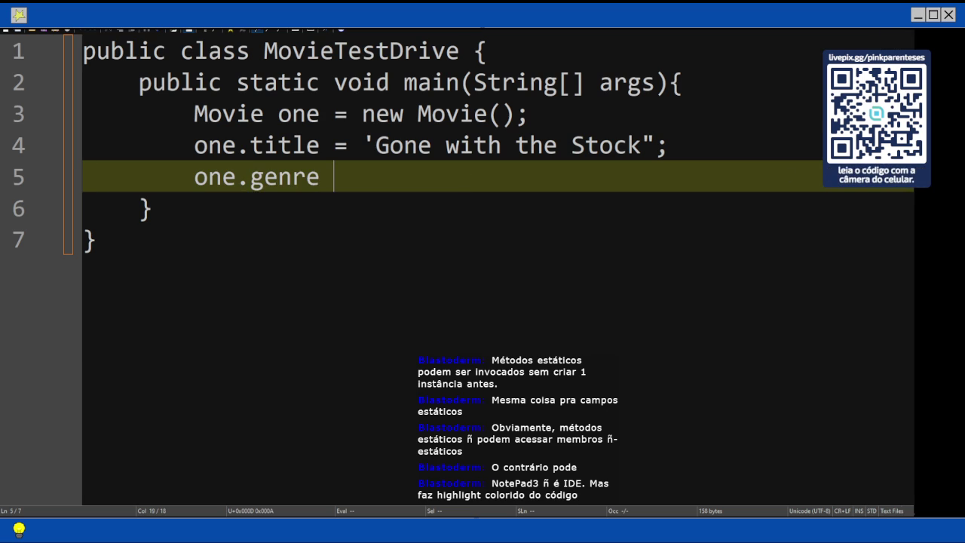
type("= \"Tragic\";")
key("Return")
Set one.rating = -2; and select the first movie's lines 3 to 6
type("ond")
key("BackSpace")
type("e.rati")
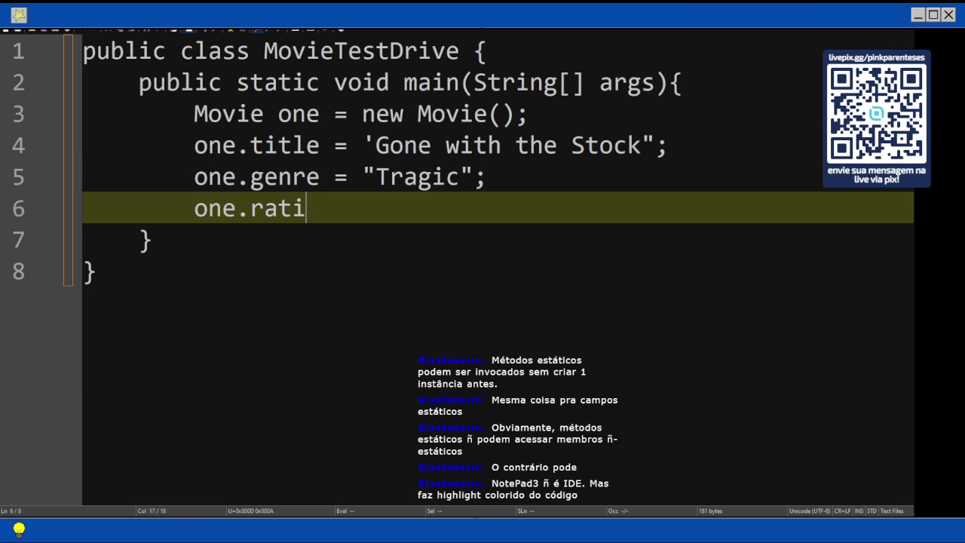
type("ng = -2;")
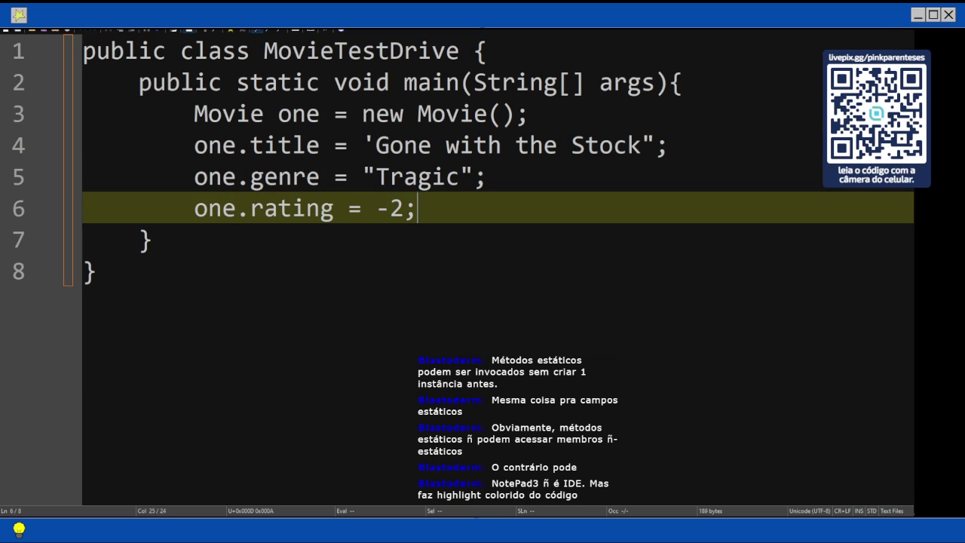
key("Up")
key("Up")
key("Up")
key("Home")
key("shift+Down")
key("shift+Down")
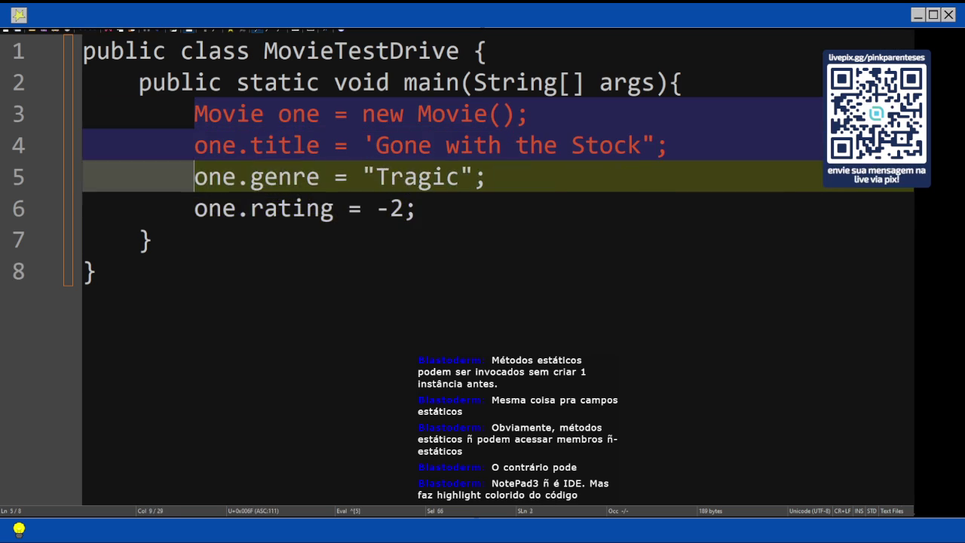
Copy the first movie's four lines and paste them below the rating line
key("shift+Down")
key("shift+End")
key("ctrl+c")
key("End")
key("Return")
key("Return")
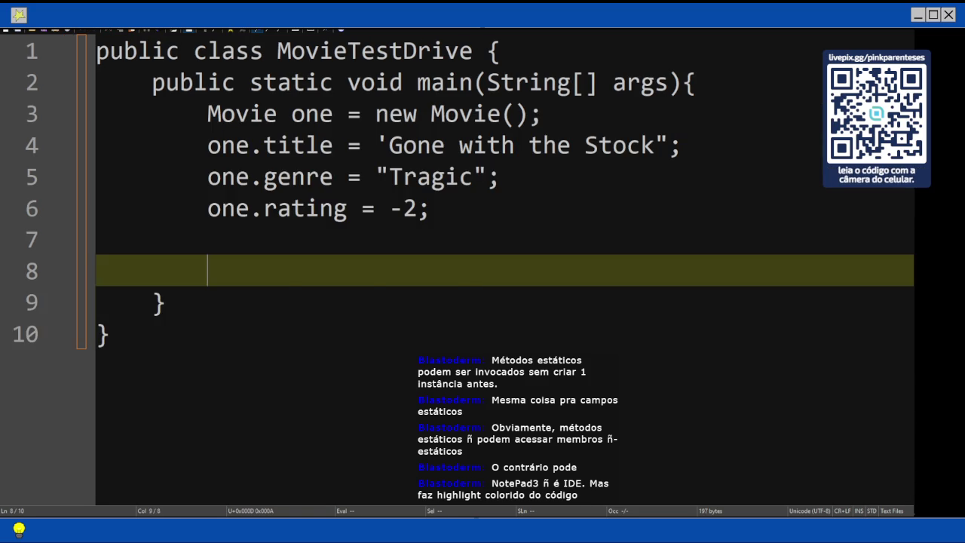
key("ctrl+v")
Rename the pasted object from one to two on lines 8 and 9
key("Up")
key("Up")
key("Up")
left_click(418, 270)
double_click(312, 271)
key("BackSpace")
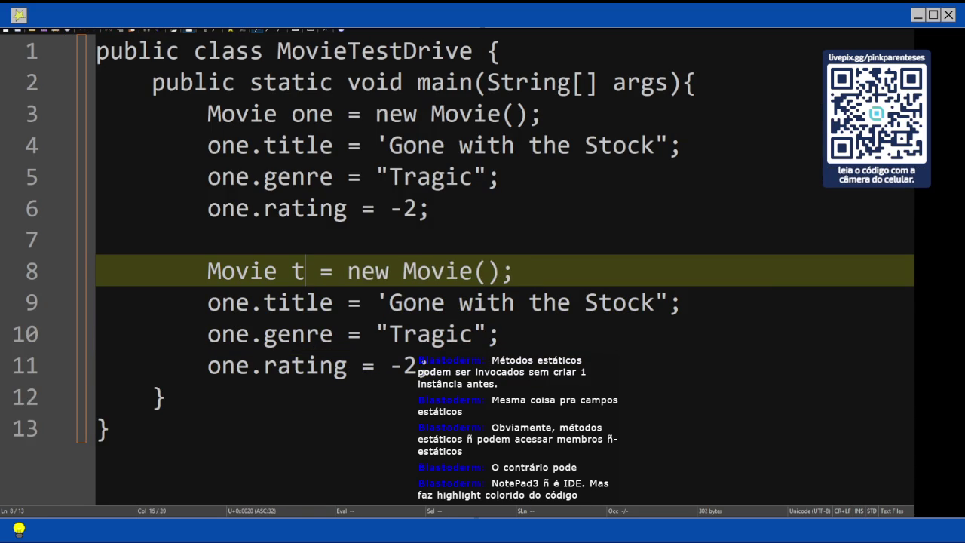
type("two")
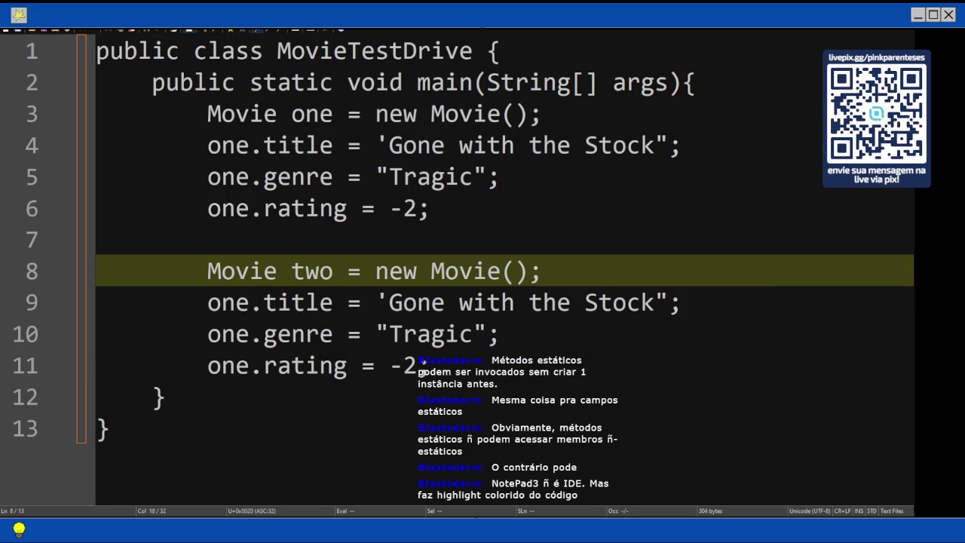
key("Down")
key("Home")
key("Right")
key("BackSpace")
key("Delete")
key("Delete")
type("two")
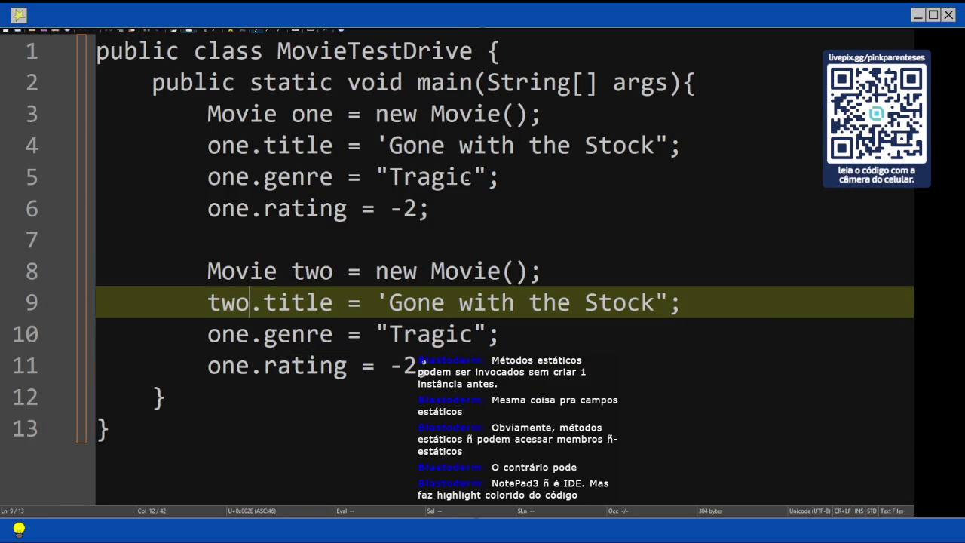
Change one to two on lines 10 and 11, correcting the 'to' typo
key("Down")
key("shift+Left")
key("shift+Left")
key("shift+Left")
type("two")
key("Down")
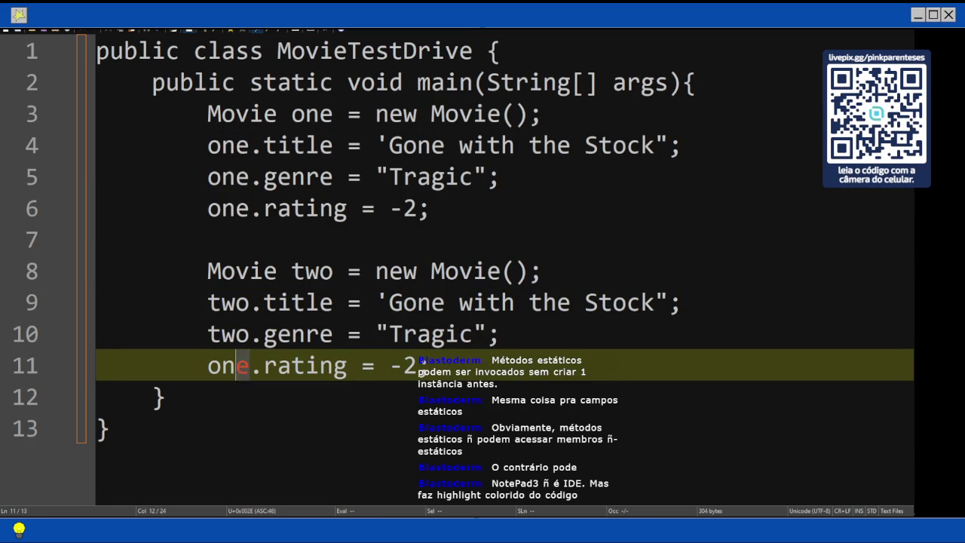
key("shift+Left")
key("shift+Left")
key("shift+Left")
type("to")
key("BackSpace")
type("wo")
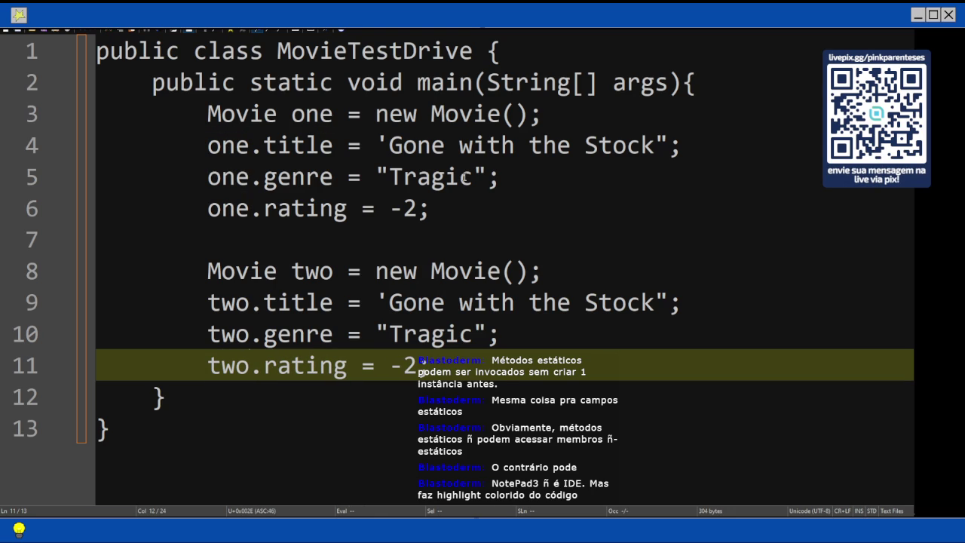
mouse_move(909, 362)
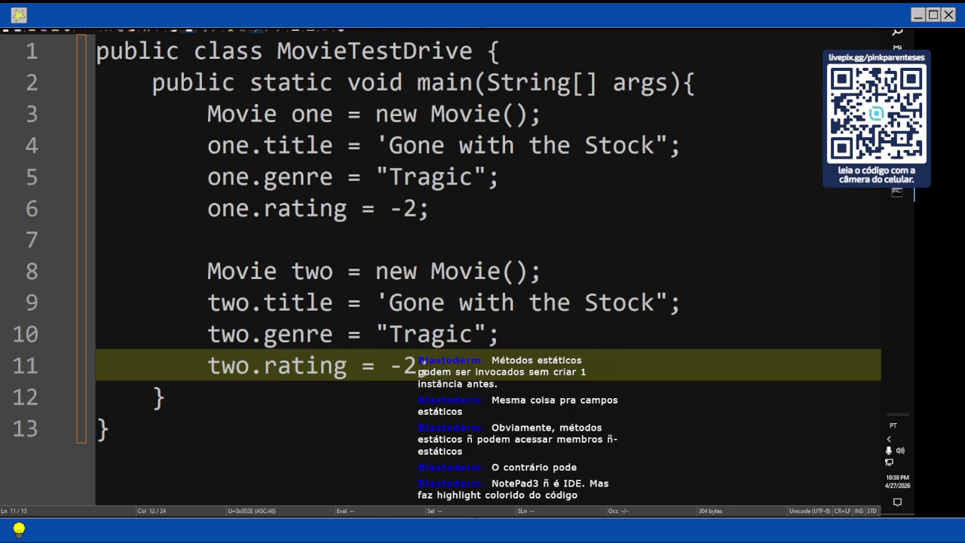
Copy 'Lost in Cubicle Space' from the book and paste it as movie two's title
key("alt+Tab")
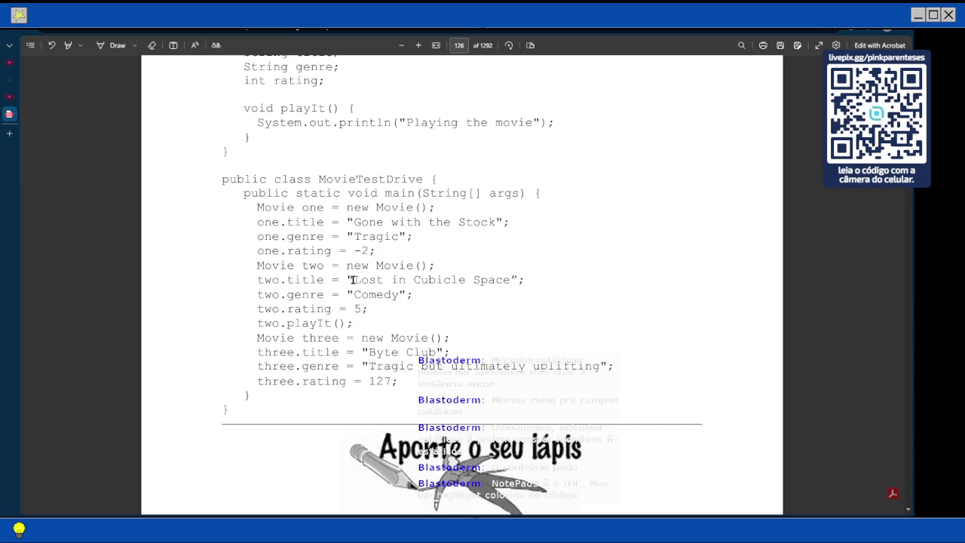
left_click_drag(347, 280, 542, 283)
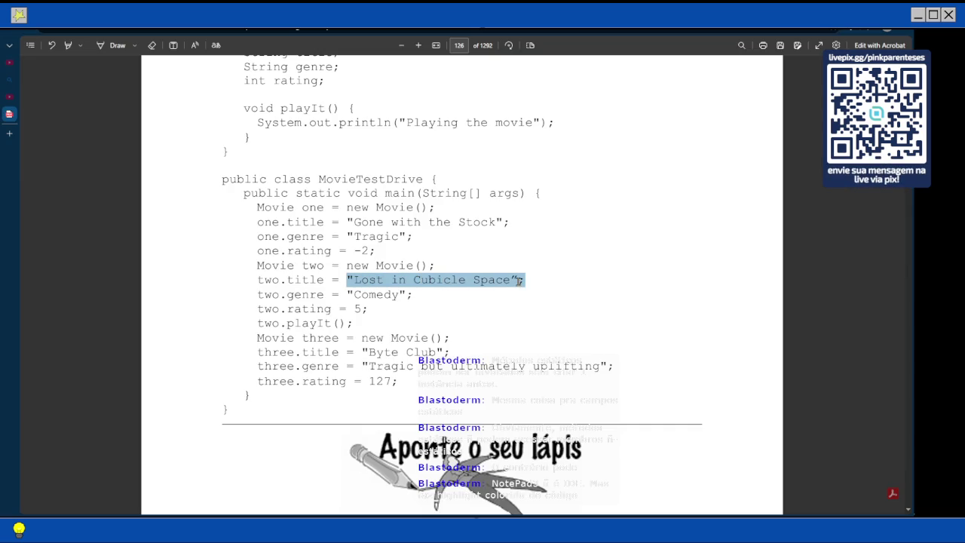
right_click(519, 281)
left_click(534, 333)
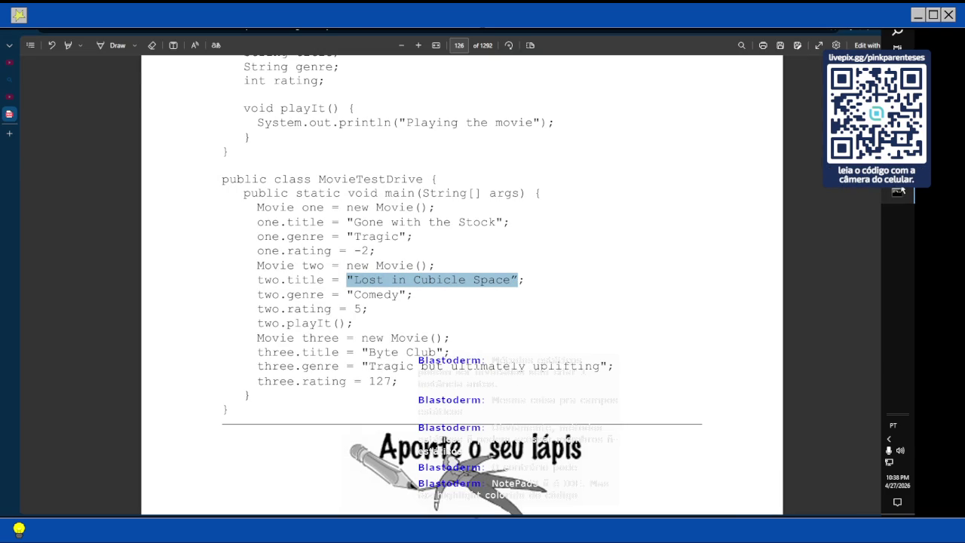
key("alt+Tab")
left_click_drag(377, 302, 694, 303)
key("ctrl+v")
type(";")
Replace the mismatched single quote before 'Gone' on line 4 with a double quote
key("Up")
key("Up")
key("Up")
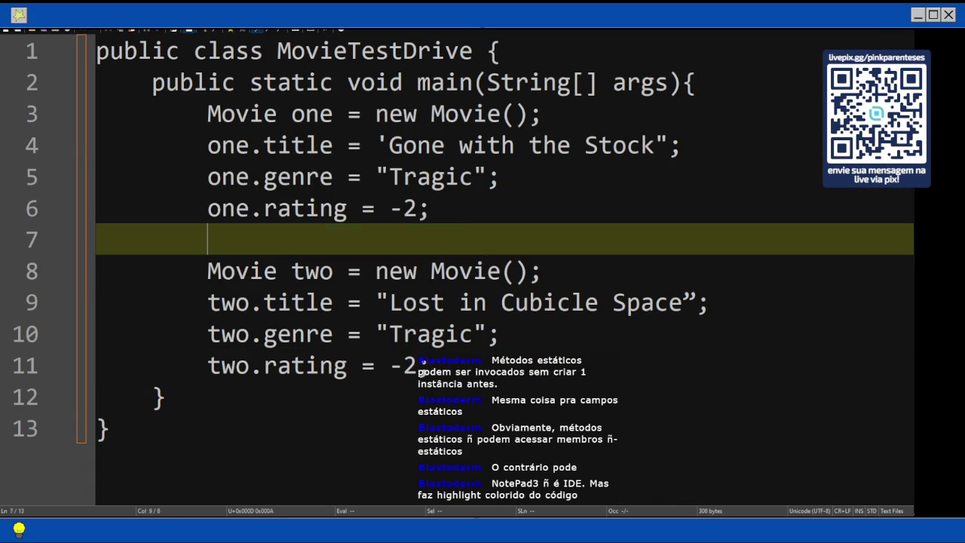
left_click(459, 145)
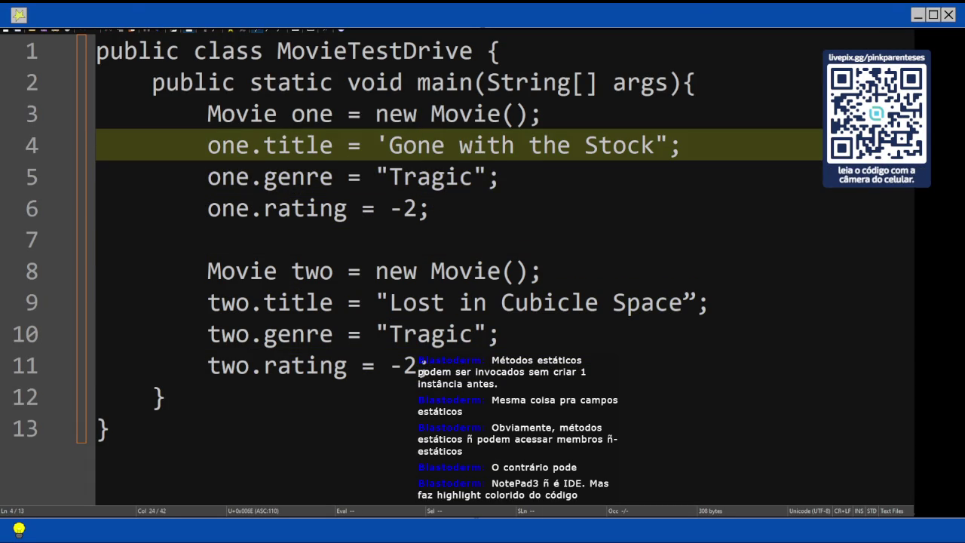
key("Up")
key("Up")
key("Down")
key("Left")
key("Left")
key("Left")
key("Down")
key("Left")
key("BackSpace")
type("\"")
left_click(388, 303)
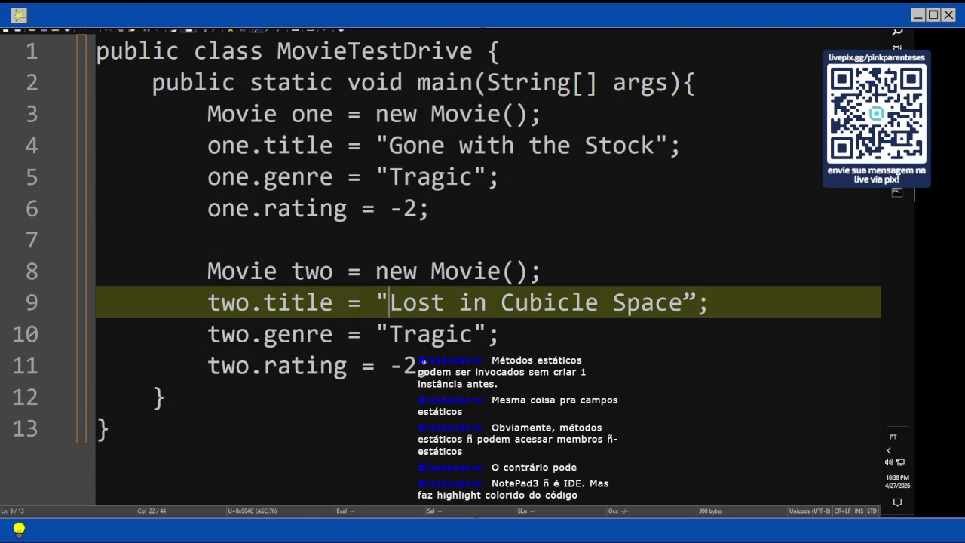
Take 'Comedy' from the book and paste it over 'Tragic' on line 10
key("alt+Tab")
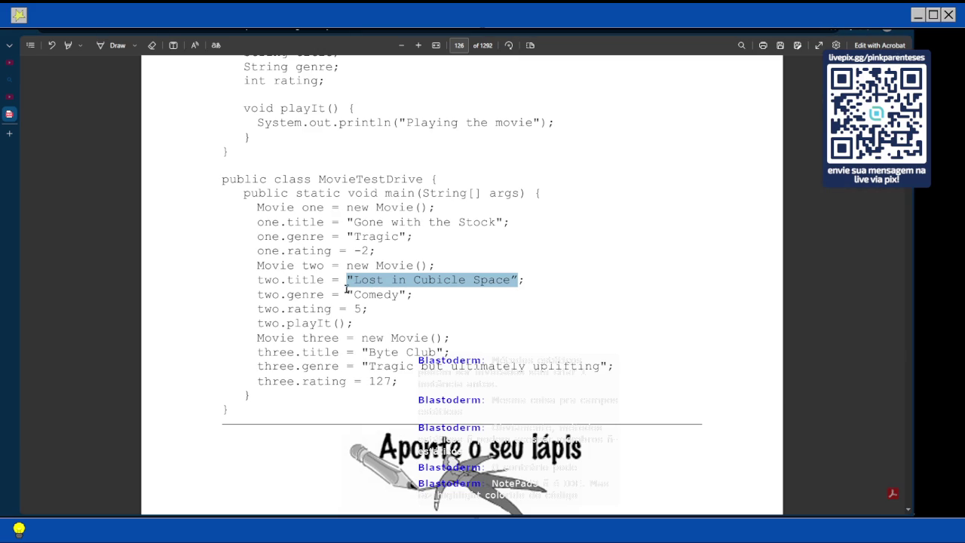
left_click(377, 294)
left_click_drag(349, 294, 407, 295)
right_click(403, 296)
key("Escape")
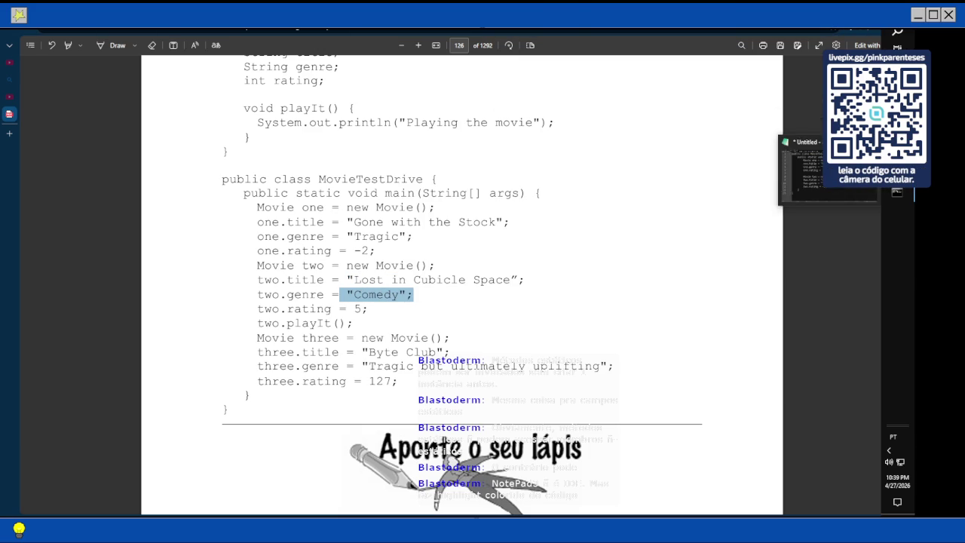
key("alt+Tab")
left_click_drag(377, 334, 490, 334)
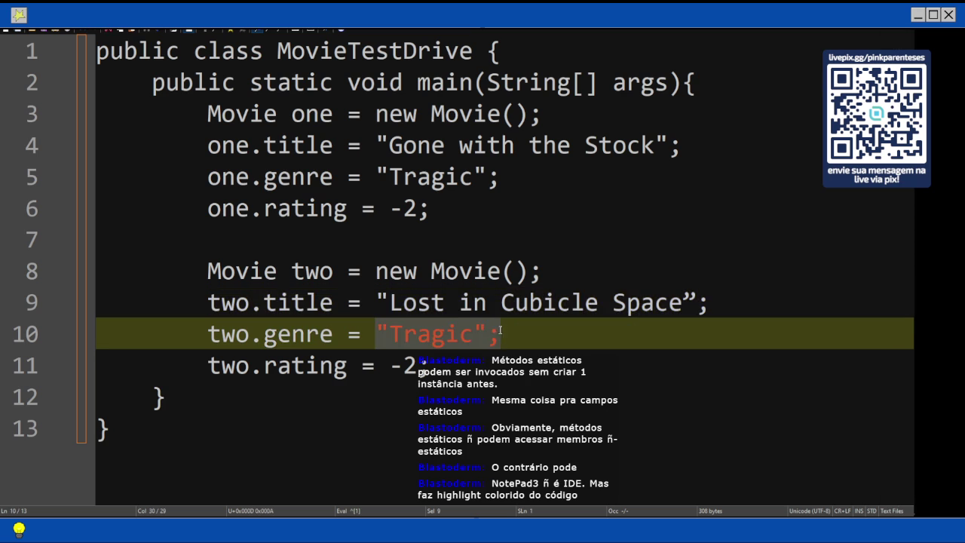
key("ctrl+v")
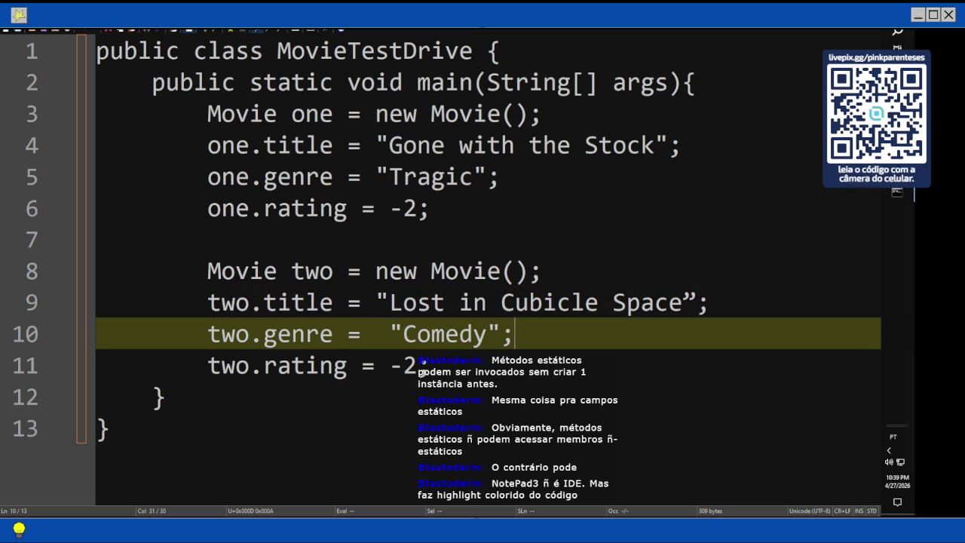
Change movie two's rating from -2 to 5 and select lines 8–11
left_click(420, 369)
key("BackSpace")
key("BackSpace")
type("5")
left_click_drag(208, 272, 417, 368)
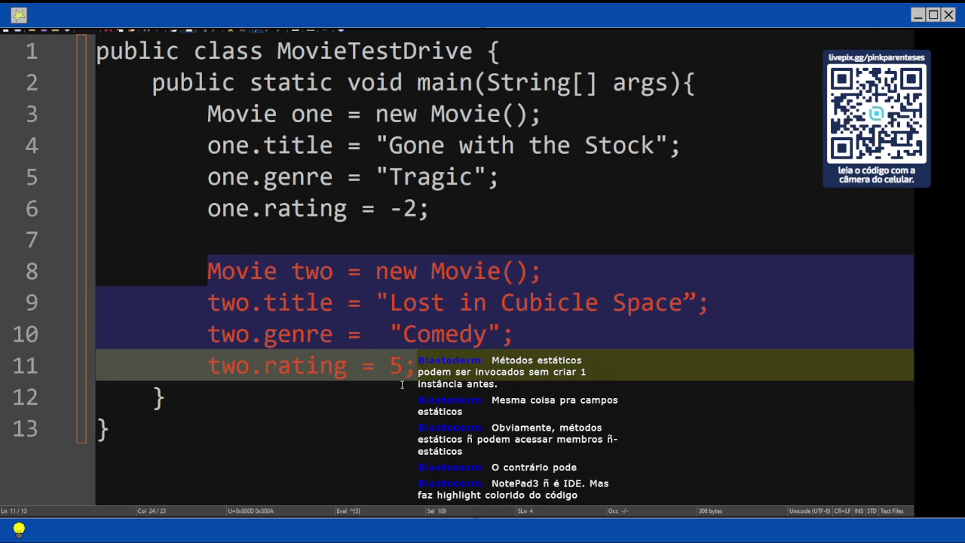
left_click(414, 366)
Paste a copy of the movie two block and rename the new object to three
key("Return")
key("Return")
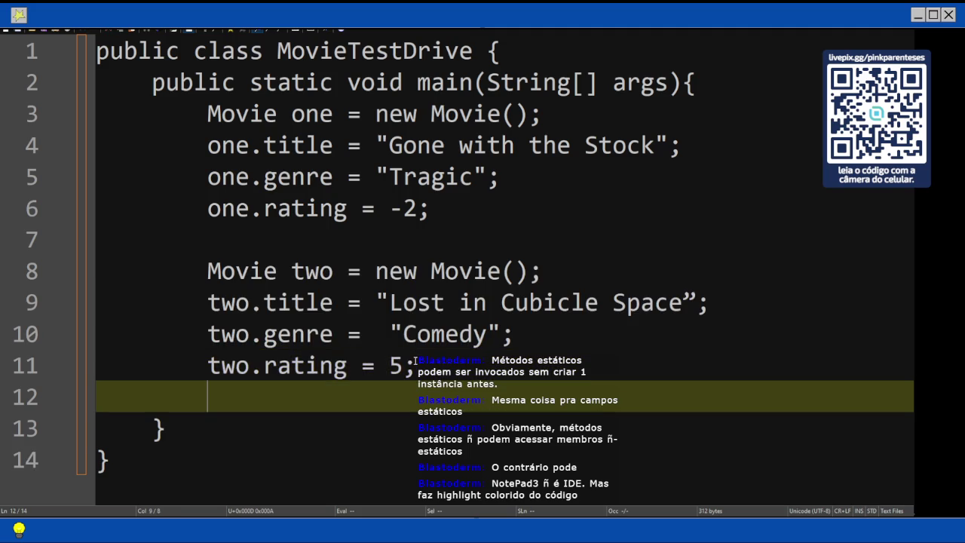
key("ctrl+v")
key("Left")
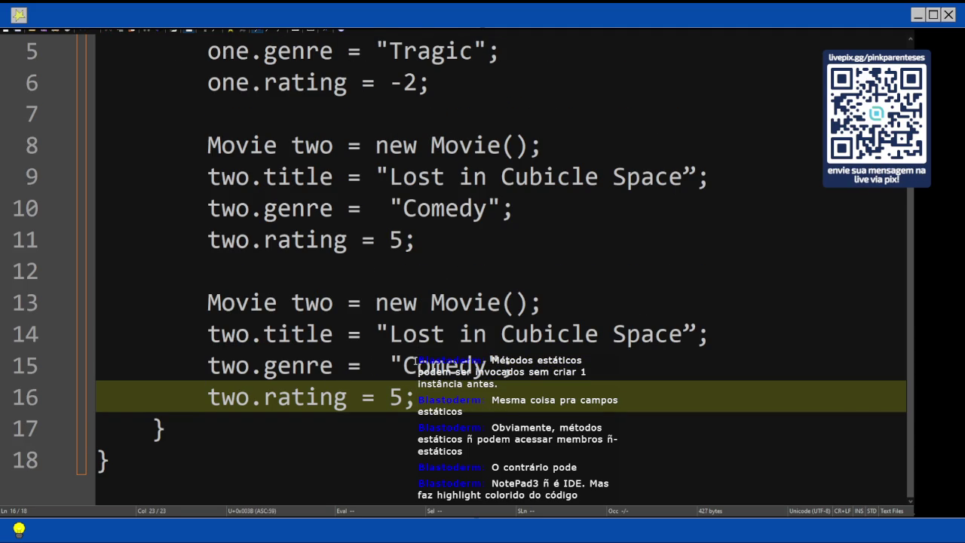
key("Left")
key("Left")
key("Up")
key("Up")
key("Up")
key("Left")
key("Left")
key("BackSpace")
key("BackSpace")
key("BackSpace")
type("three")
Change two to three on the copied title, genre and rating lines
key("Down")
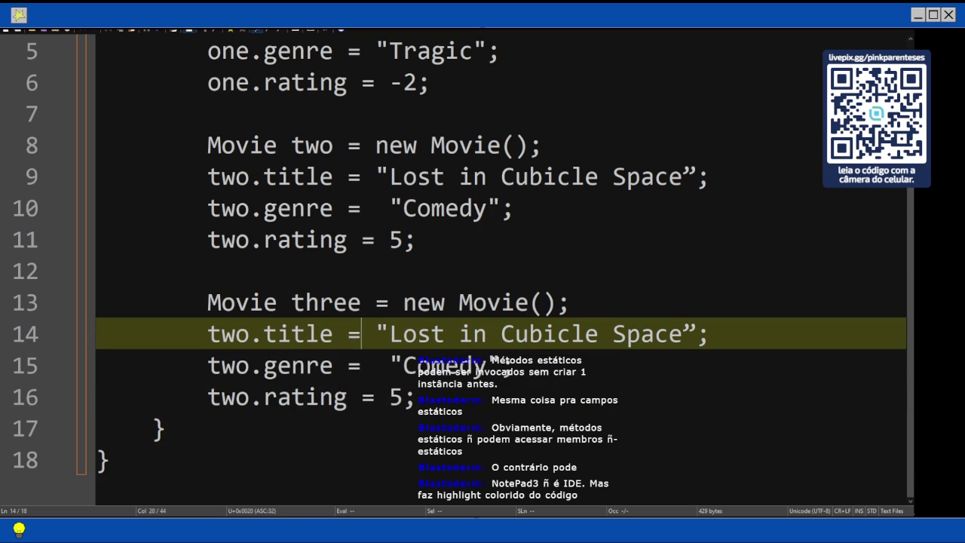
key("Left")
key("Left")
key("Left")
left_click(250, 335)
key("BackSpace")
key("BackSpace")
key("BackSpace")
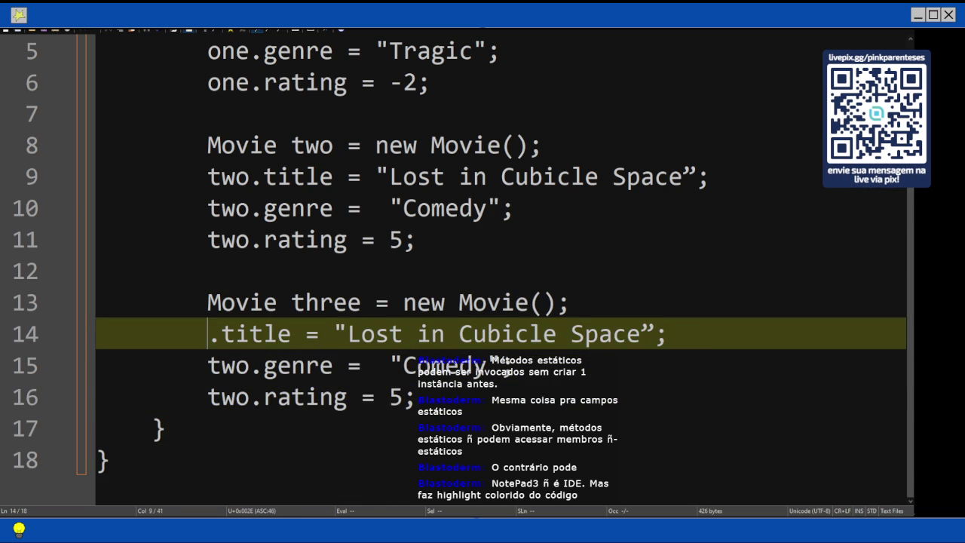
type("three")
key("Down")
key("Left")
key("Left")
key("BackSpace")
key("BackSpace")
type("hree")
key("Down")
key("Left")
key("BackSpace")
key("BackSpace")
type("hree")
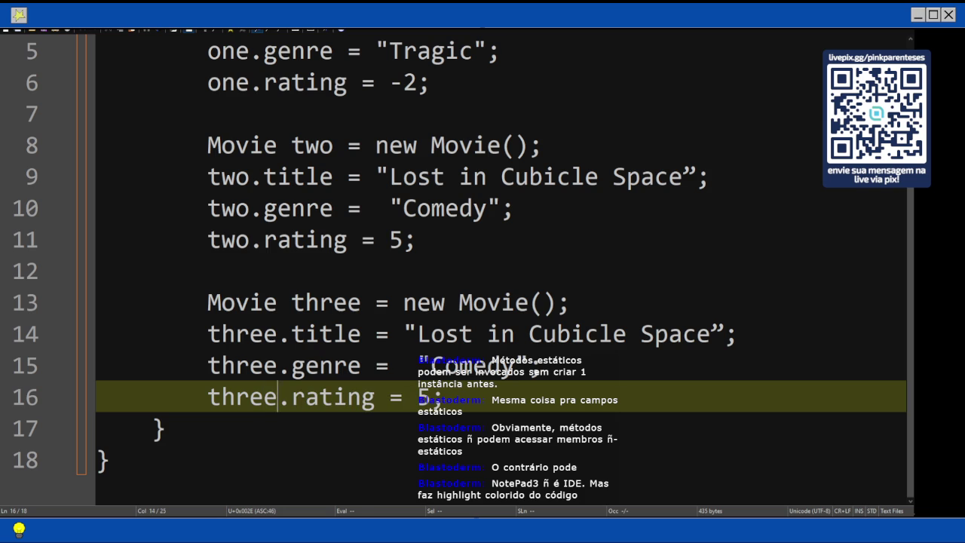
mouse_move(897, 125)
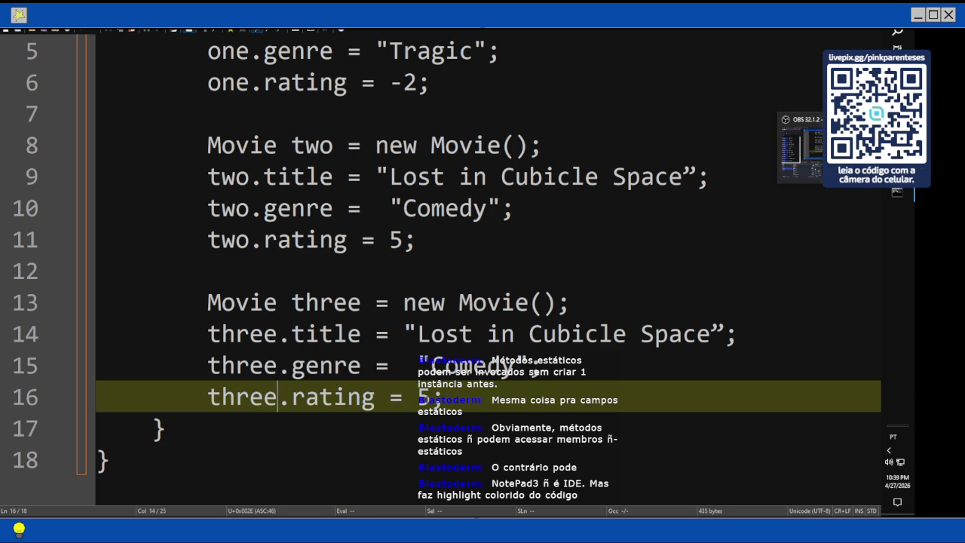
Check the book, then type two.playIt(); on line 12 followed by a blank line
left_click(897, 102)
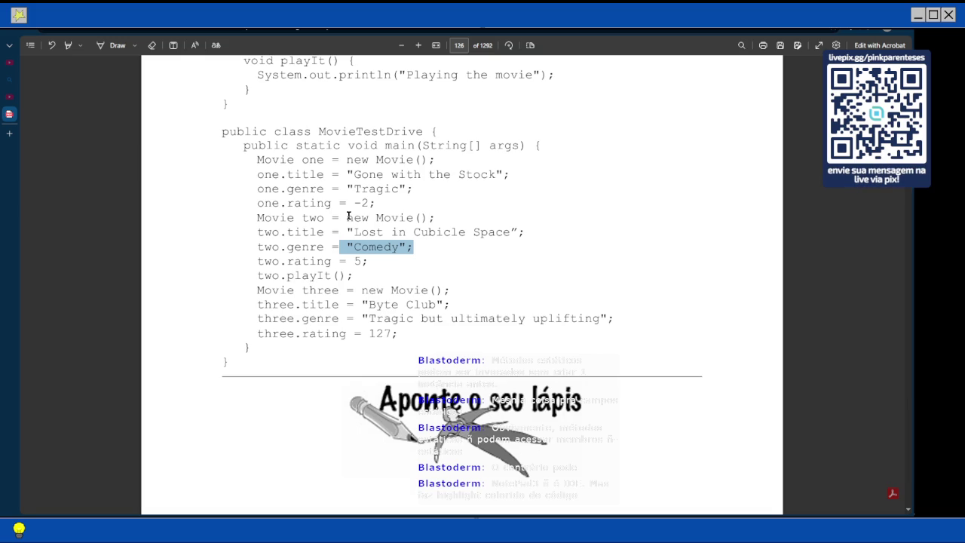
double_click(266, 261)
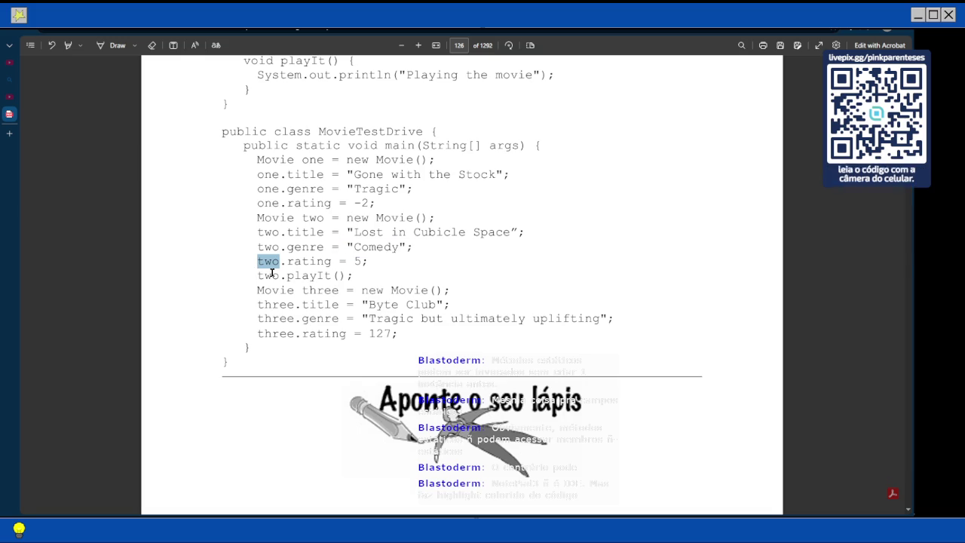
left_click_drag(353, 275, 246, 272)
left_click(246, 272)
mouse_move(905, 301)
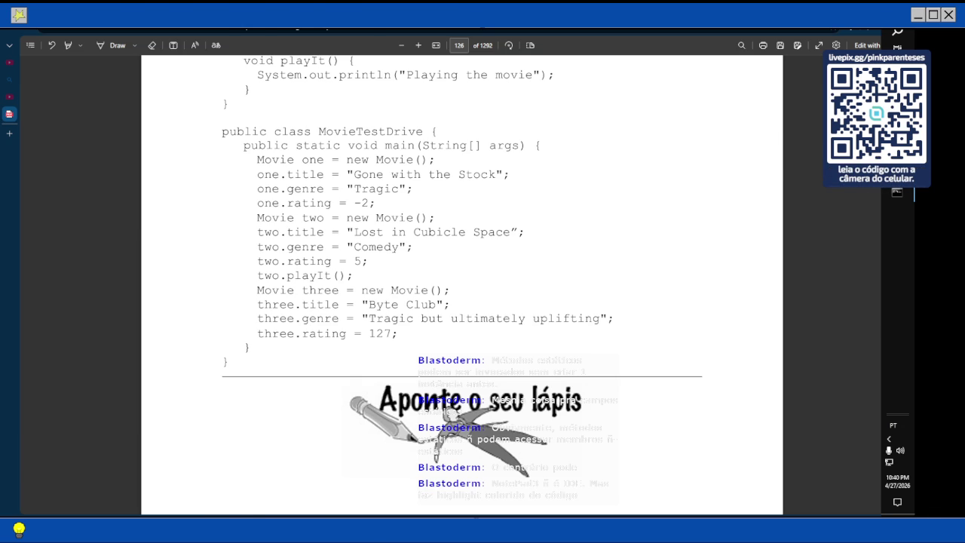
type("two.playIt();")
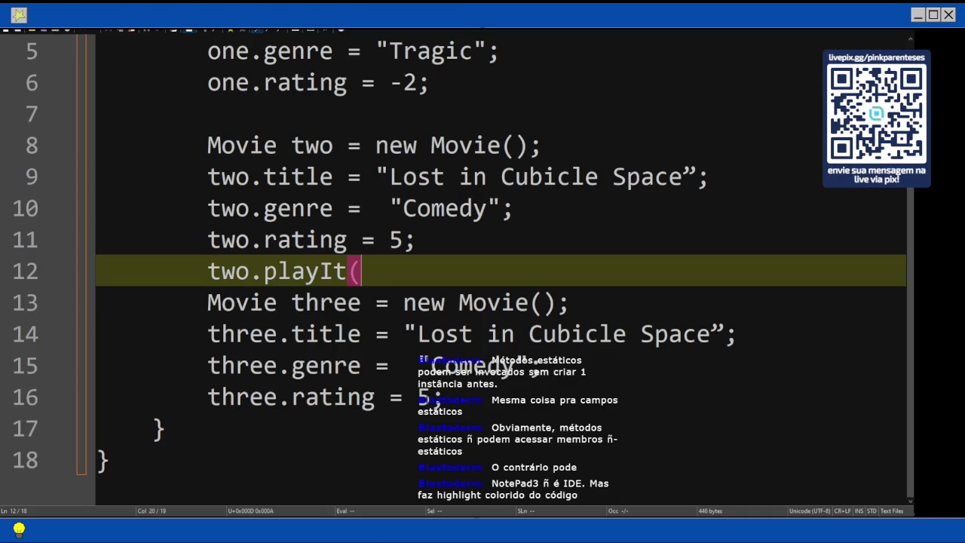
key("Return")
key("Down")
key("Down")
key("Down")
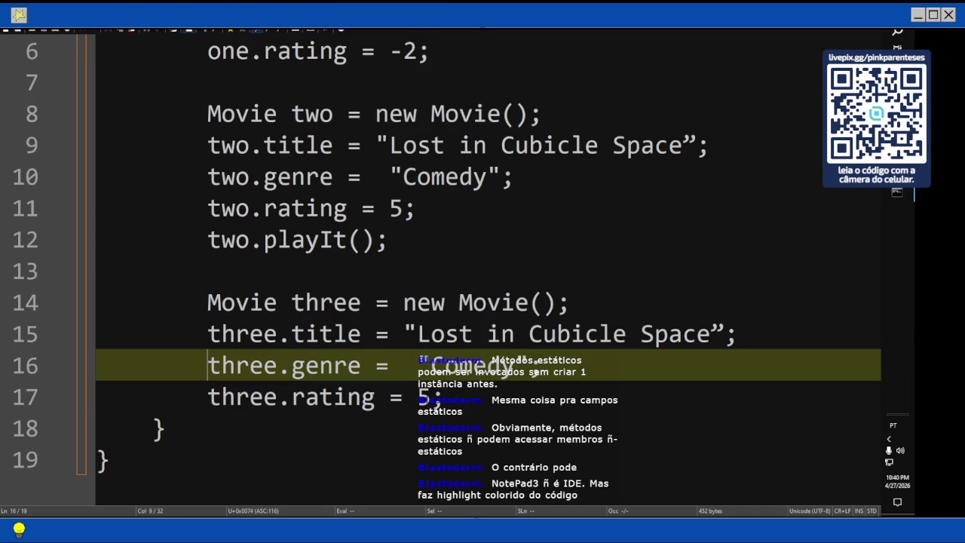
Copy 'Byte Club' from the book and paste it as movie three's title
left_click(801, 128)
left_click_drag(369, 305, 443, 305)
right_click(429, 309)
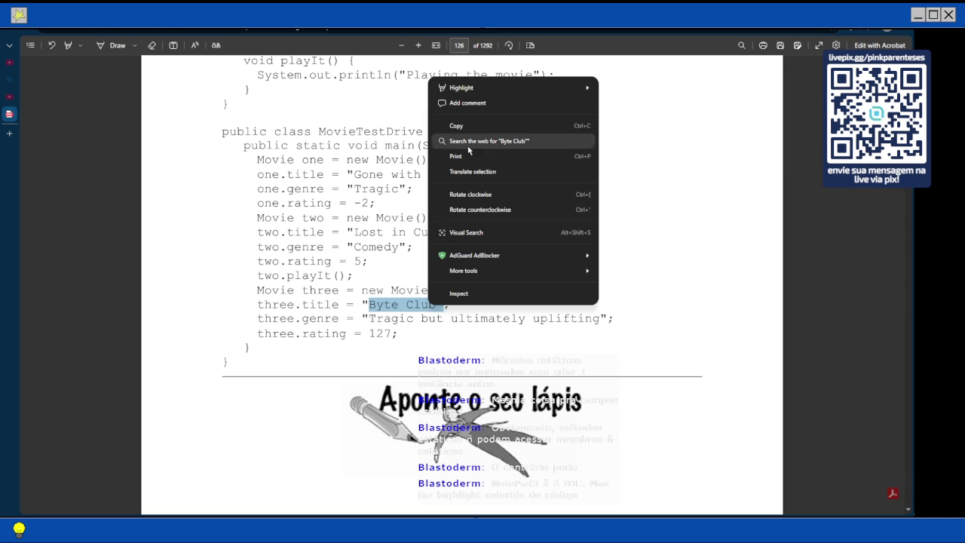
left_click(468, 128)
mouse_move(908, 227)
left_click(898, 193)
left_click_drag(739, 334, 417, 334)
key("ctrl+v")
Replace 'Comedy' on line 16 with the book's genre 'Tragic but ultimately uplifting'
left_click(897, 211)
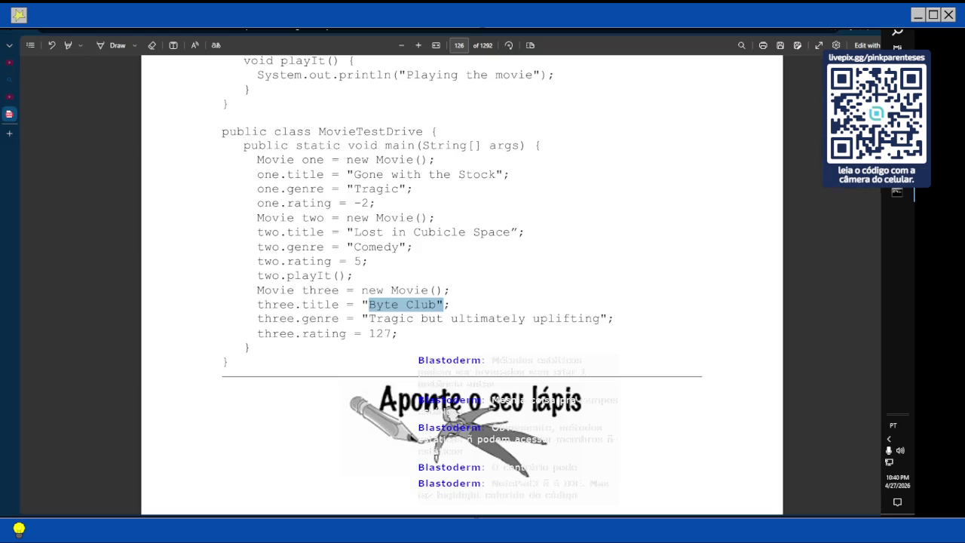
left_click_drag(366, 323, 595, 322)
right_click(594, 323)
left_click(620, 141)
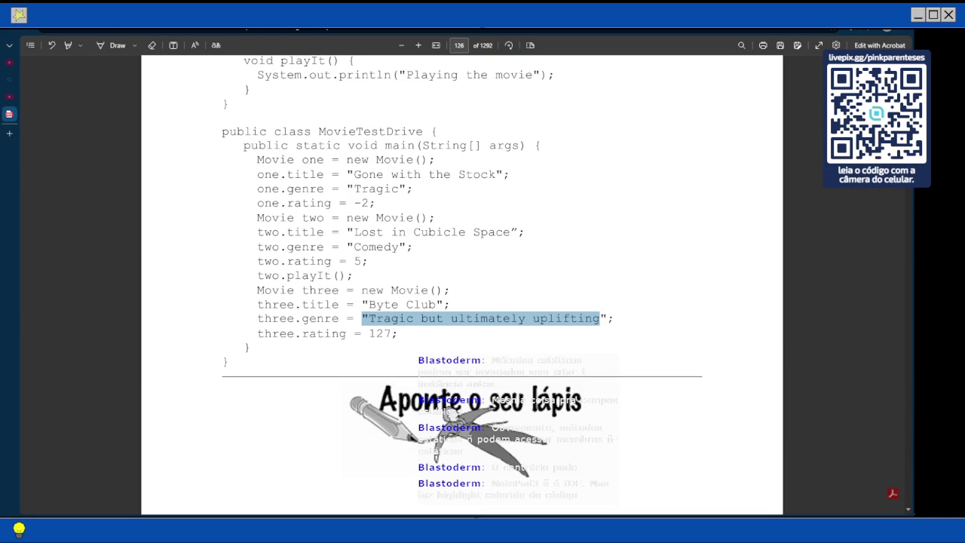
left_click(897, 192)
left_click_drag(544, 366, 416, 366)
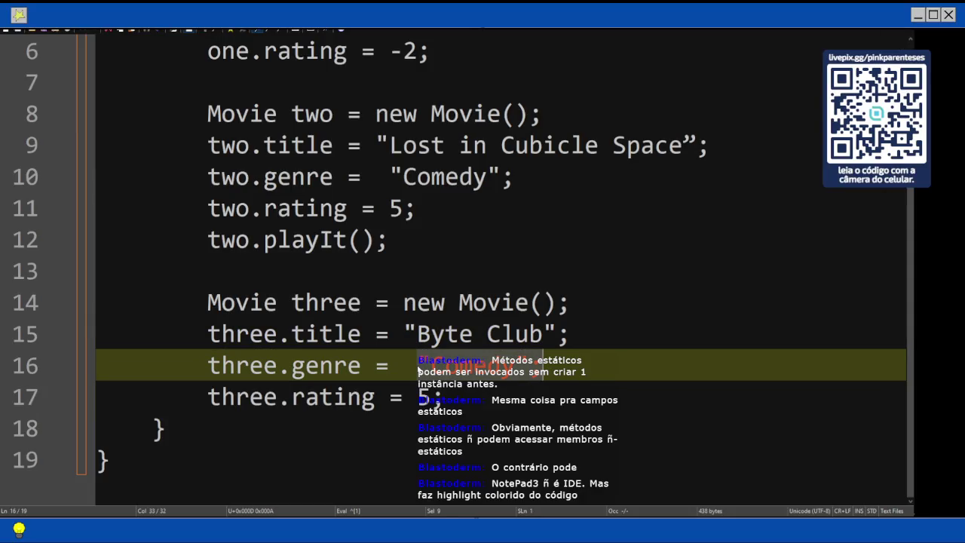
key("ctrl+v")
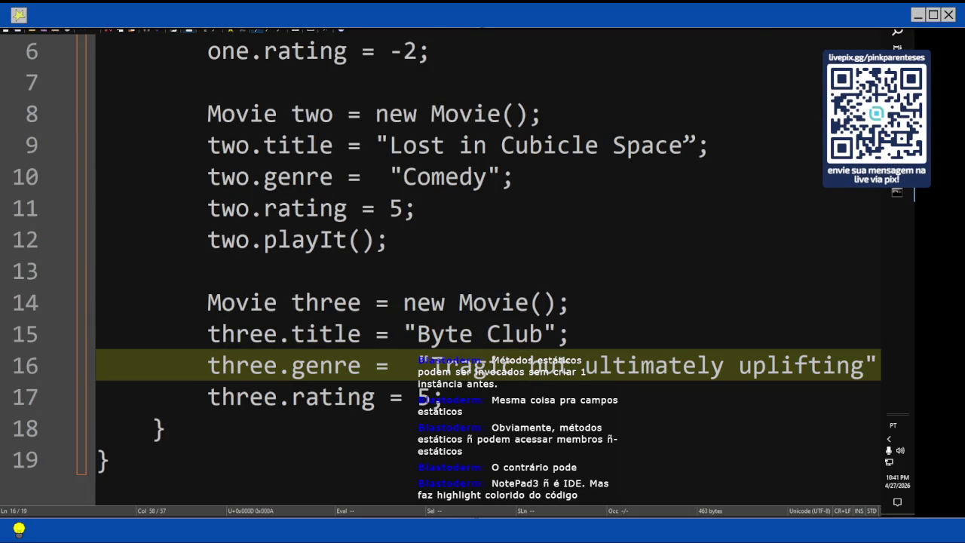
Set movie three's rating to 127
key("alt+Tab")
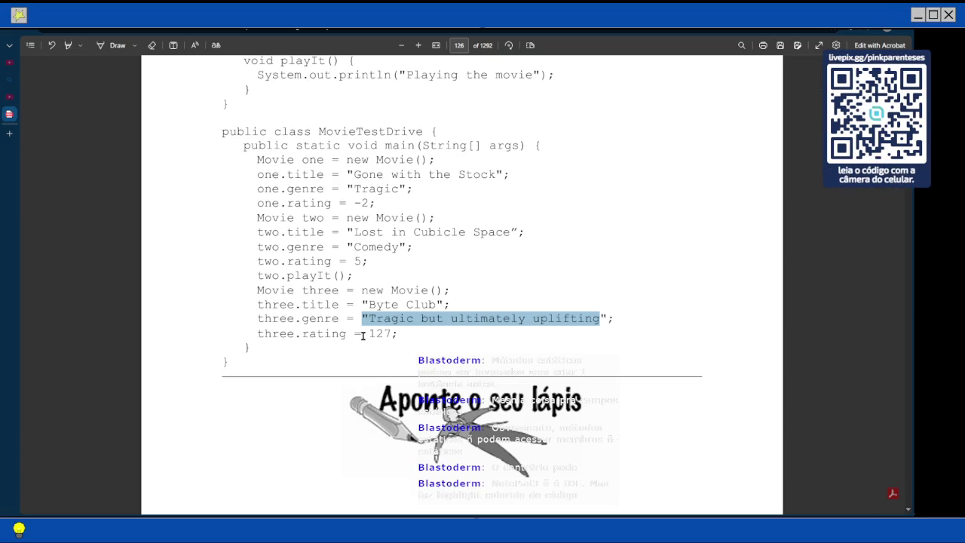
left_click(897, 191)
type("27;")
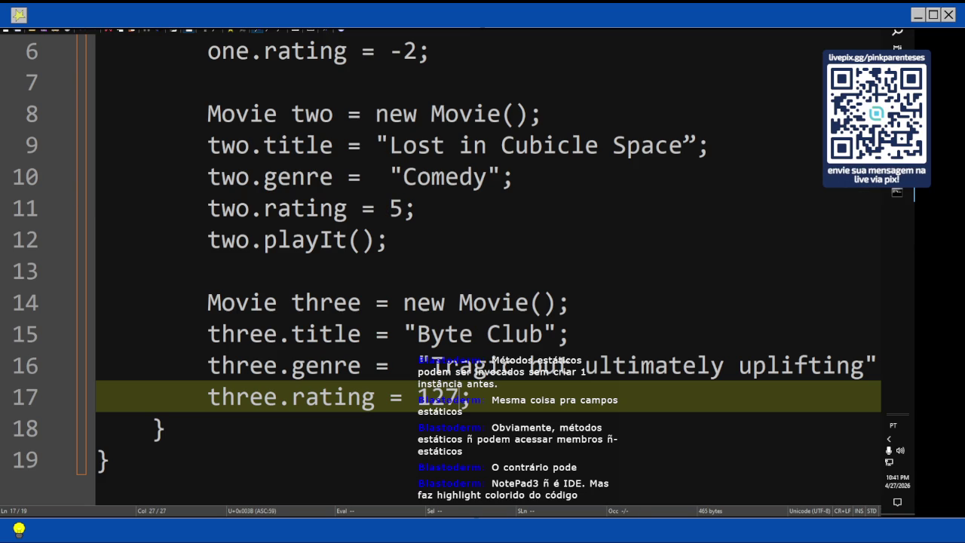
key("alt+Tab")
Scroll through the book's MovieTestDrive listing and the 'Aponte o seu lápis' exercise
scroll(527, 247, "down", 3)
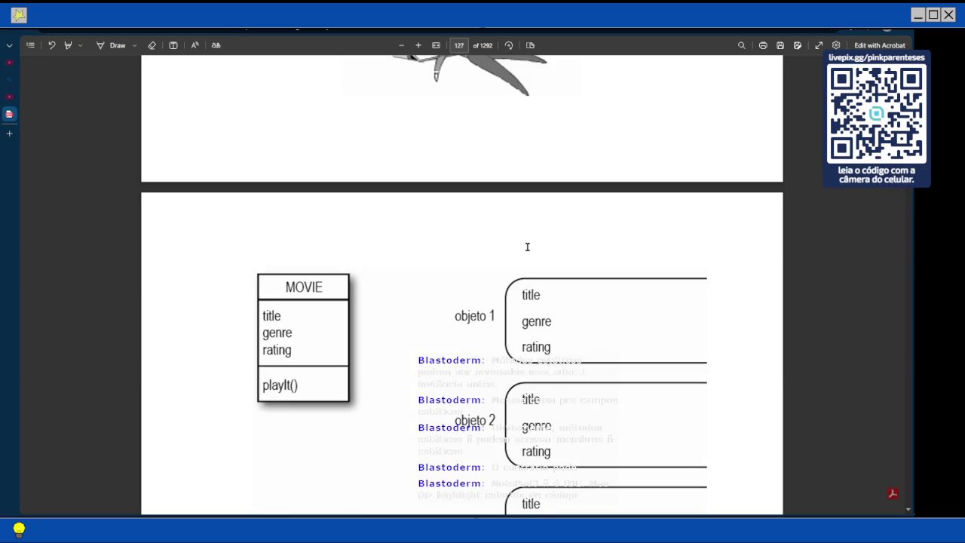
scroll(527, 246, "down", 3)
scroll(527, 246, "up", 7)
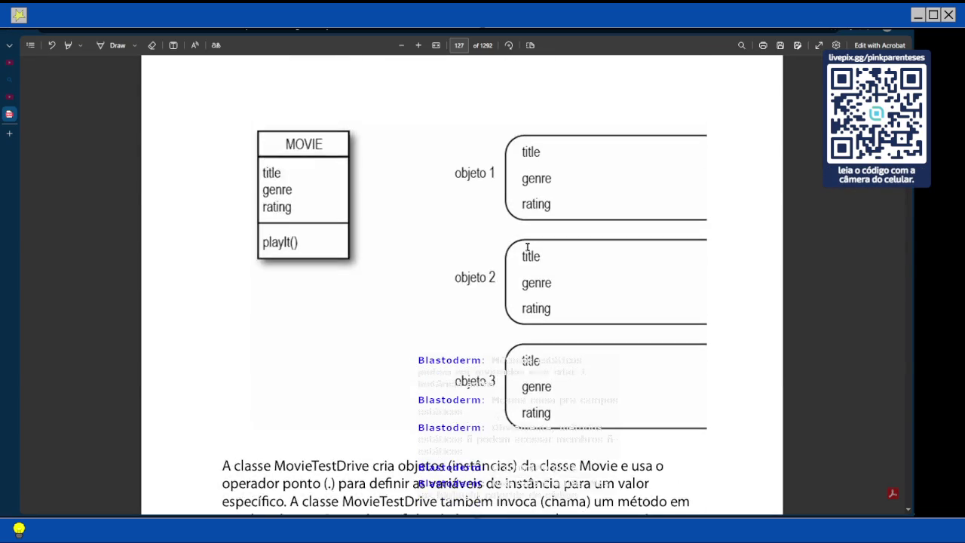
scroll(528, 247, "up", 2)
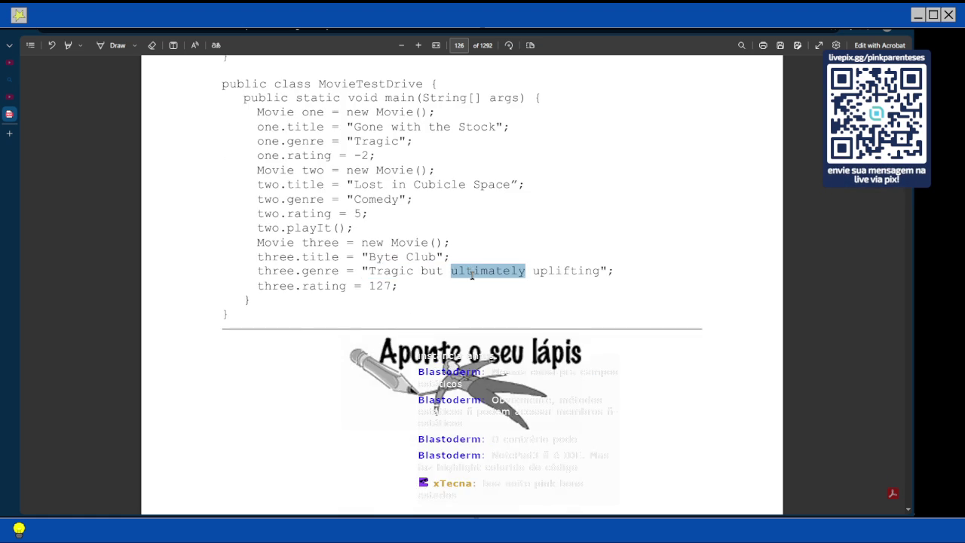
left_click(491, 368)
scroll(468, 354, "up", 5)
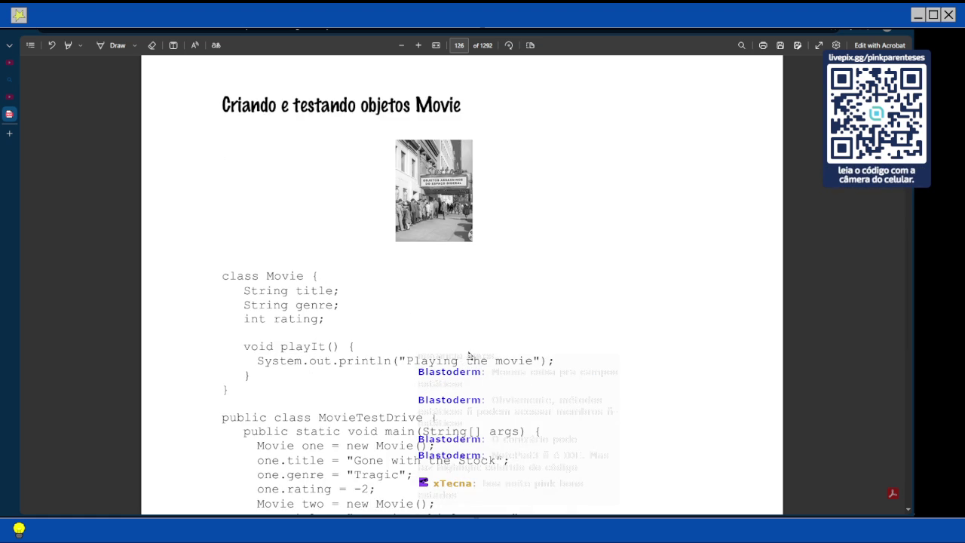
scroll(469, 355, "up", 3)
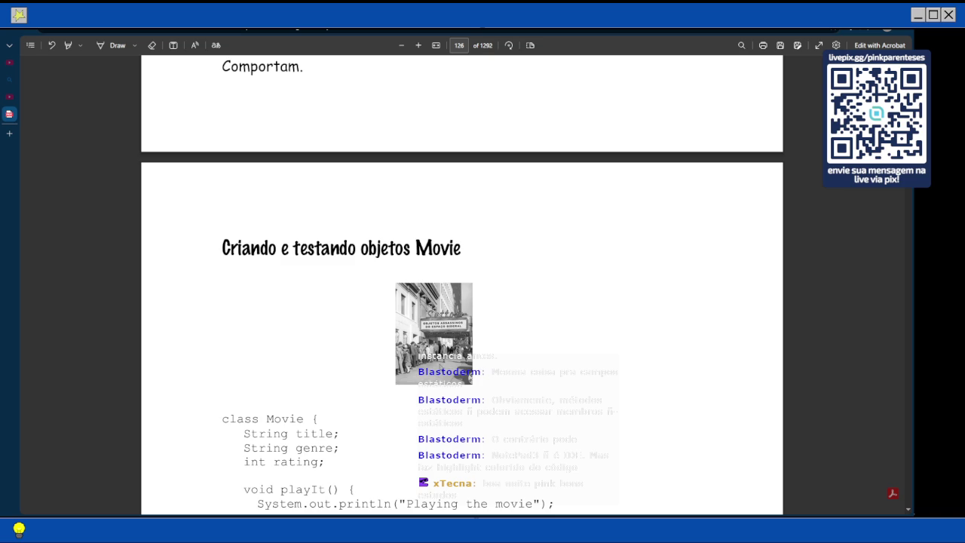
scroll(439, 367, "down", 6)
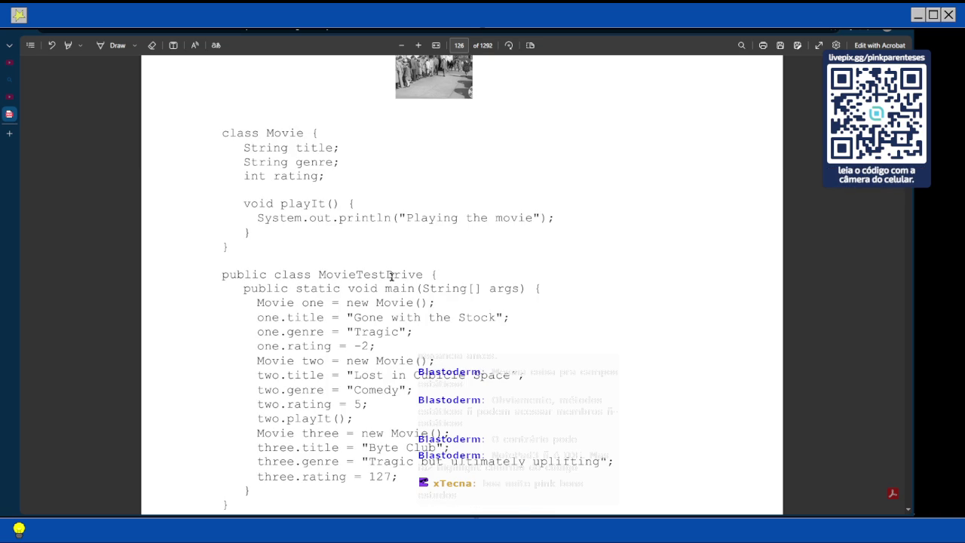
scroll(390, 262, "down", 3)
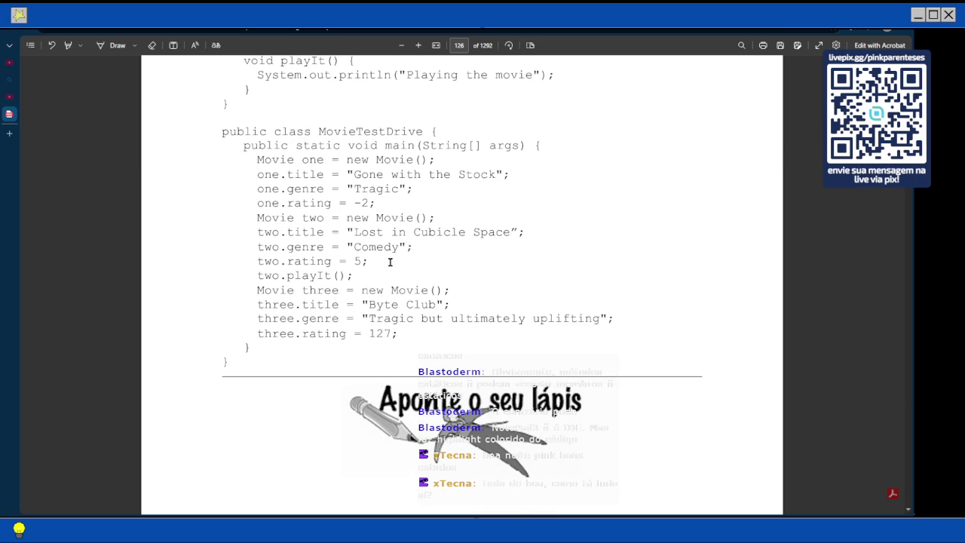
scroll(389, 262, "up", 3)
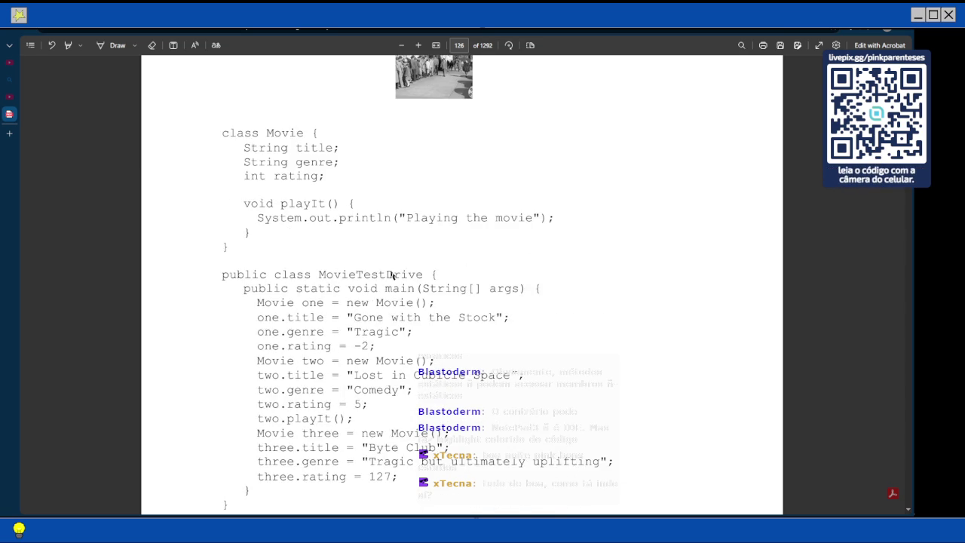
scroll(391, 275, "down", 4)
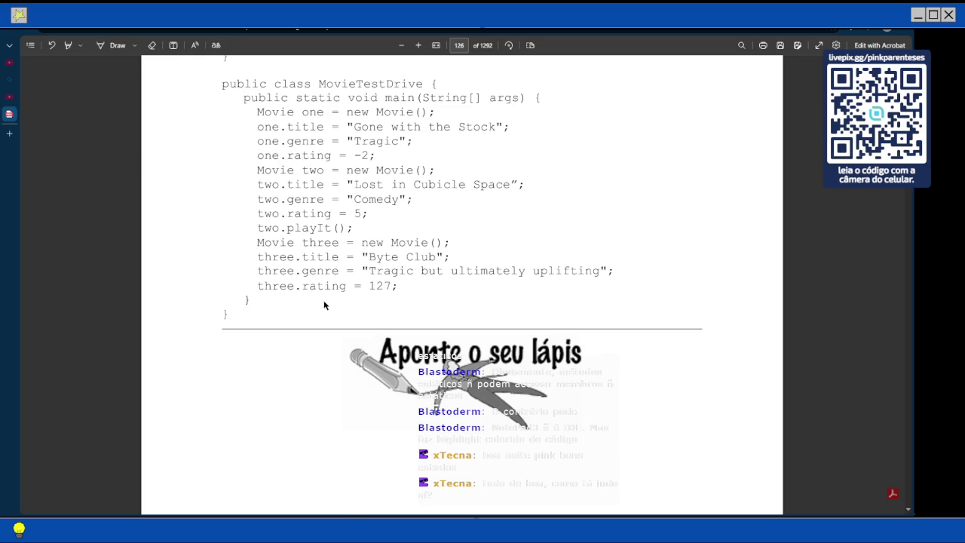
scroll(324, 304, "down", 3)
scroll(324, 301, "down", 1)
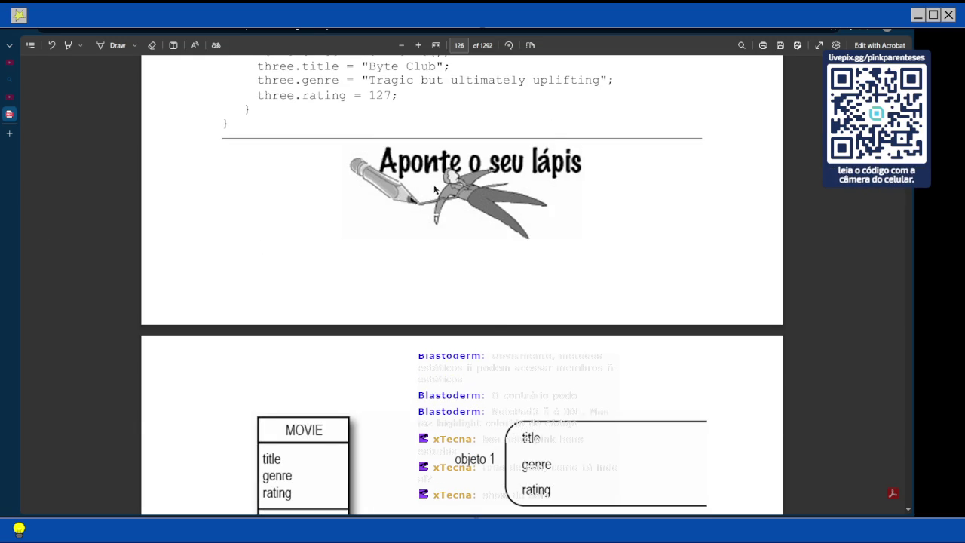
scroll(437, 188, "up", 6)
Return to Notepad3 and scroll over the complete MovieTestDrive code
key("alt+Tab")
scroll(414, 216, "up", 1)
scroll(414, 217, "down", 2)
scroll(414, 217, "up", 2)
scroll(413, 216, "down", 2)
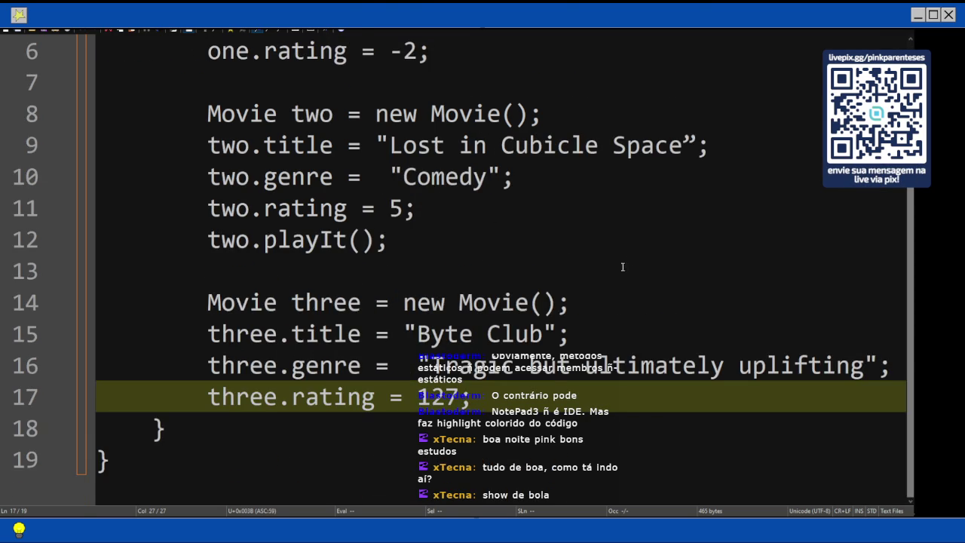
Delete the extra space before the genre string on line 16 and verify semicolons on lines 14–17
left_click(420, 363)
key("BackSpace")
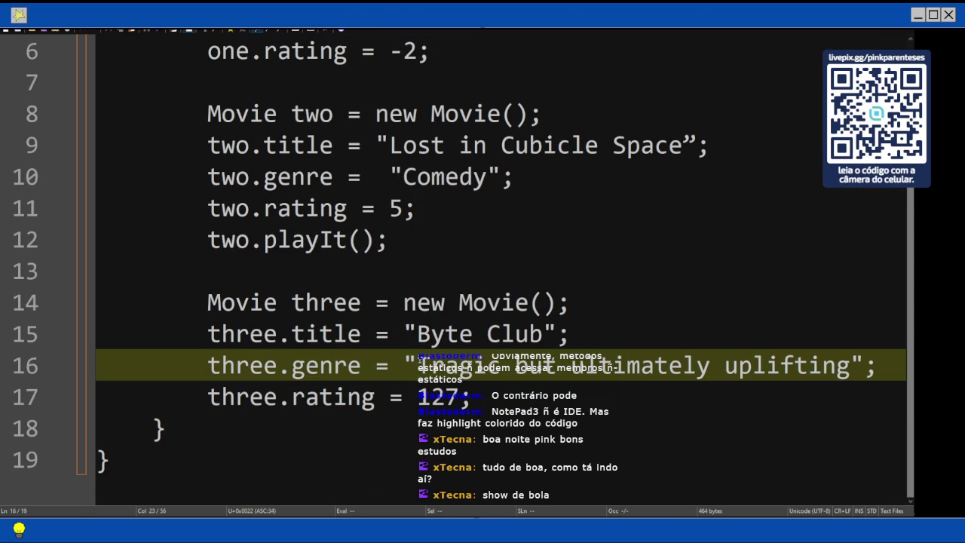
left_click(878, 365)
left_click(567, 334)
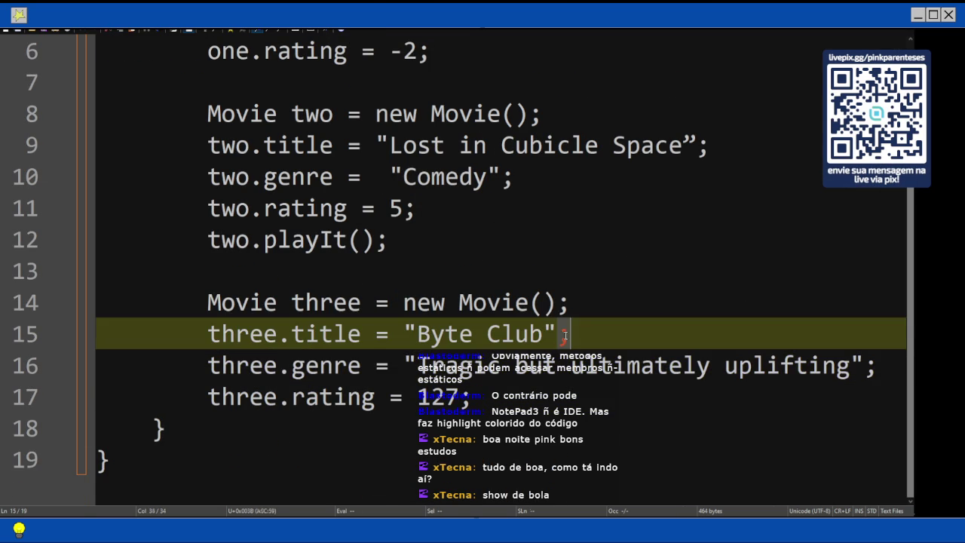
left_click_drag(559, 303, 571, 307)
left_click_drag(562, 341, 577, 339)
left_click(472, 397)
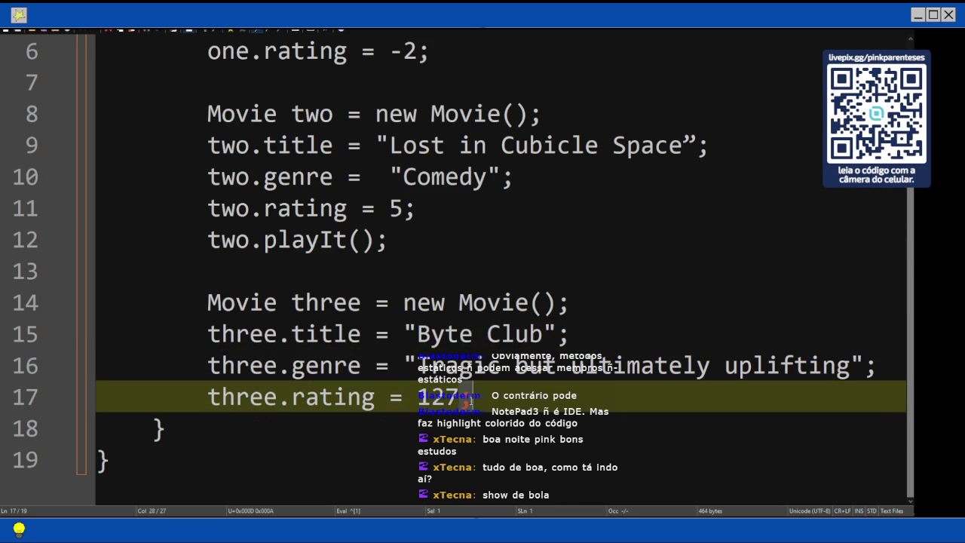
scroll(457, 368, "up", 2)
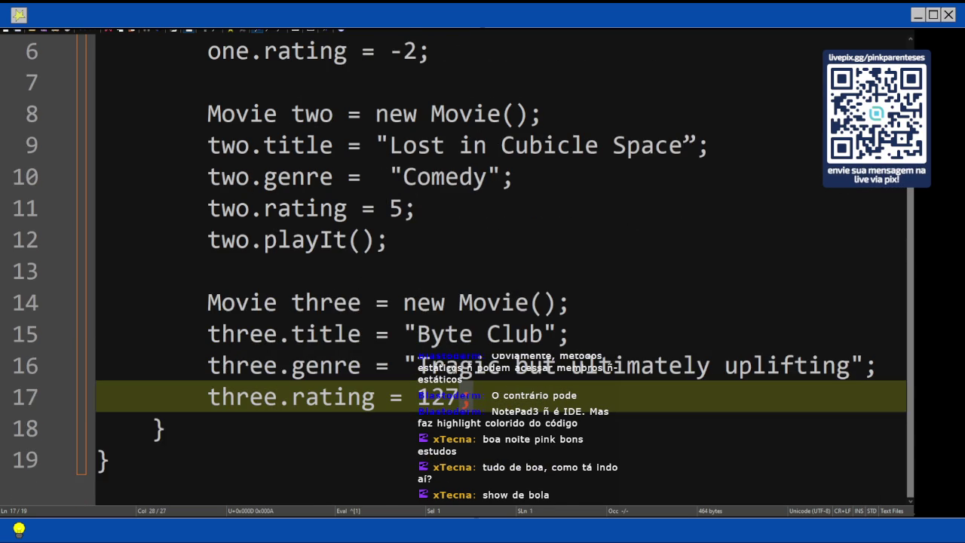
mouse_move(914, 193)
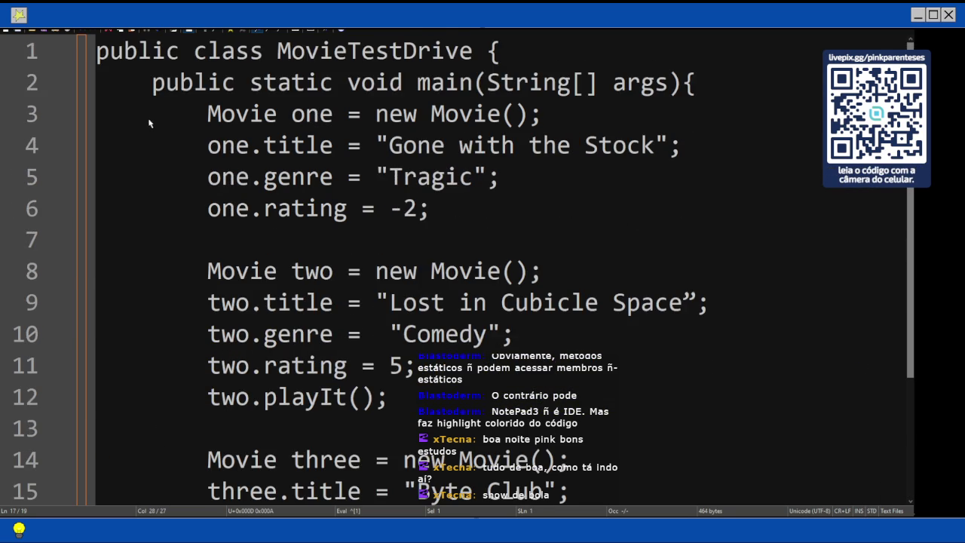
key("ctrl+s")
Save the code as C:\head-first\chapter2\MovieTestDrive.java
left_click(46, 191)
double_click(216, 100)
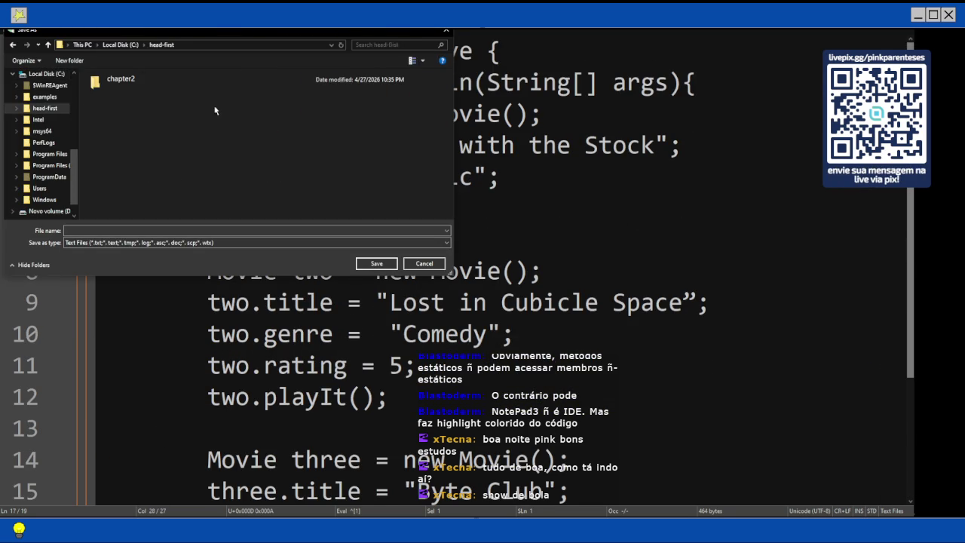
double_click(159, 91)
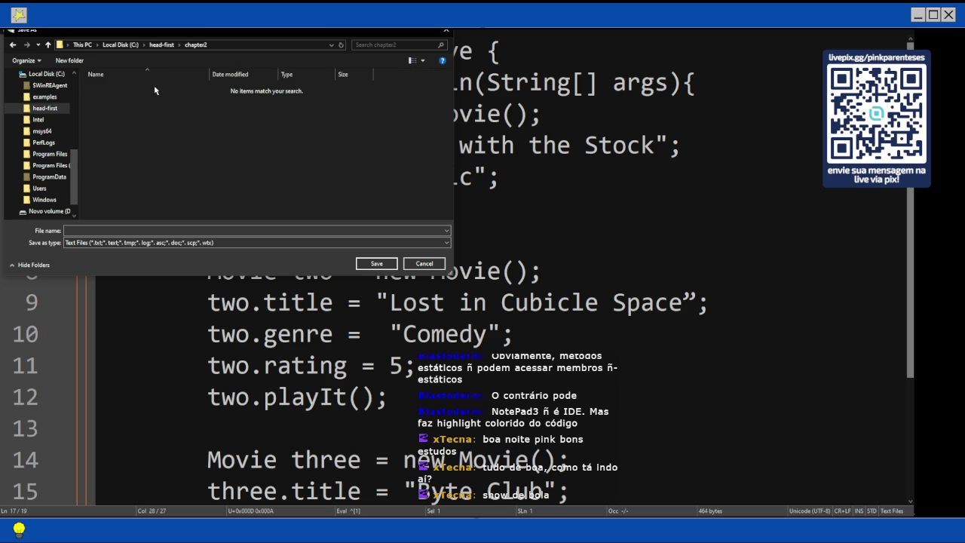
left_click(136, 230)
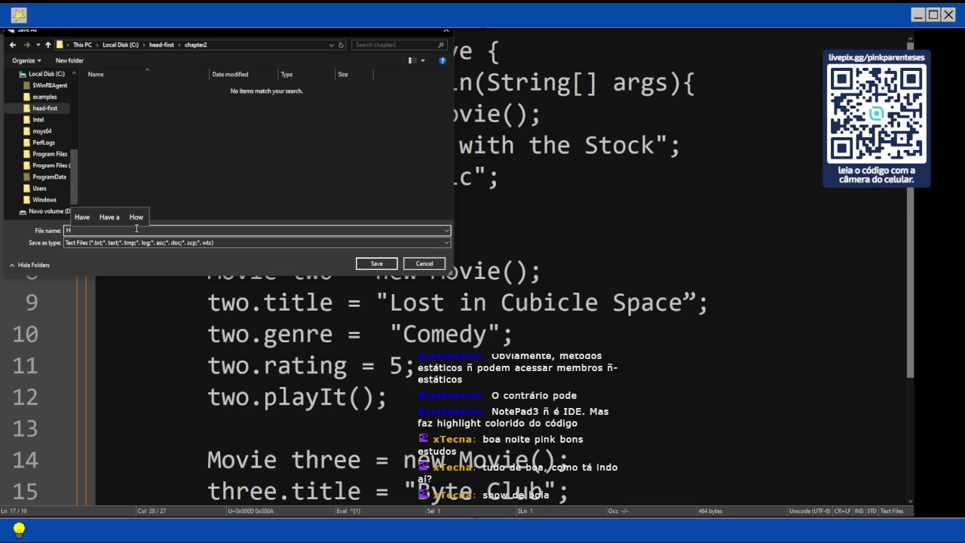
type("MovieTestDr")
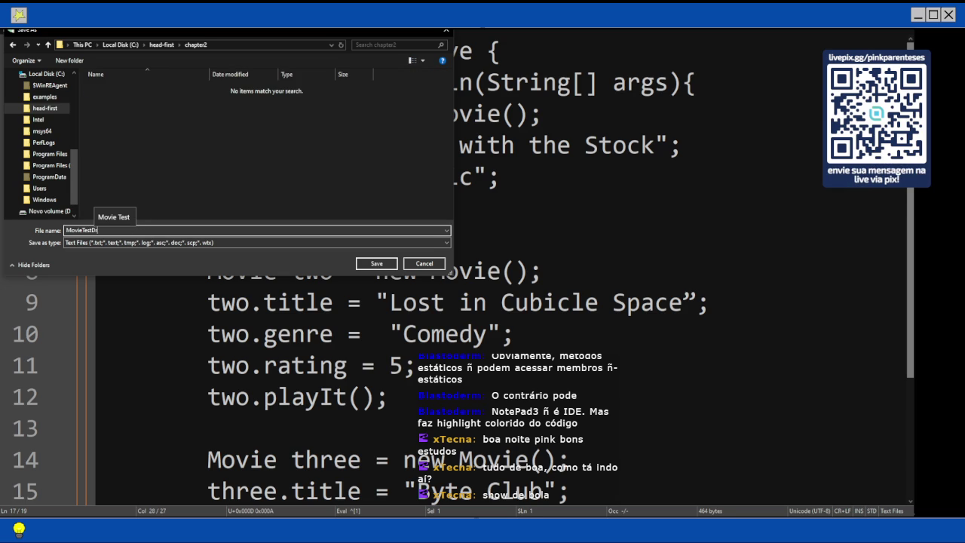
type("ive.j")
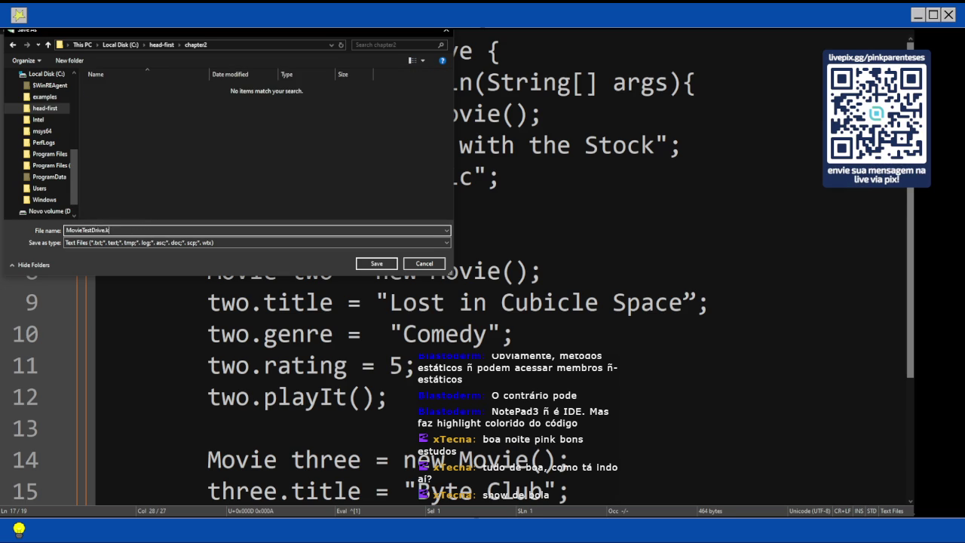
type("ava")
key("Return")
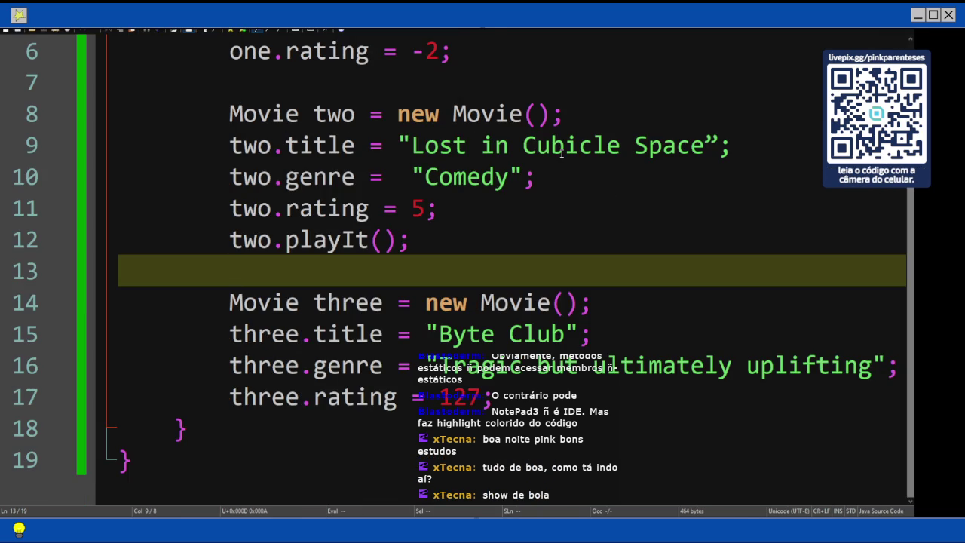
key("super+r")
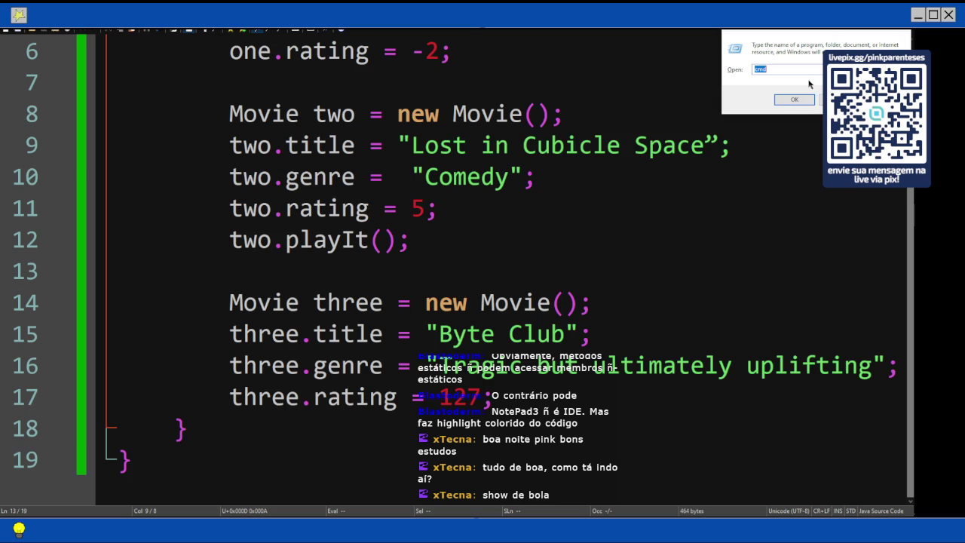
key("Return")
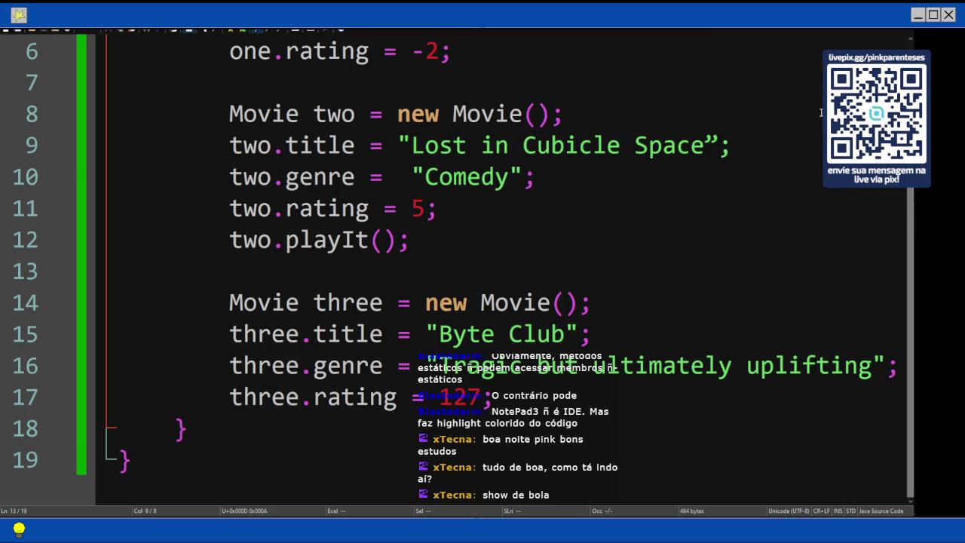
Browse File Explorer to C:\head-first\chapter2 and open Movie.java in the code editor
key("super+e")
scroll(336, 354, "down", 2)
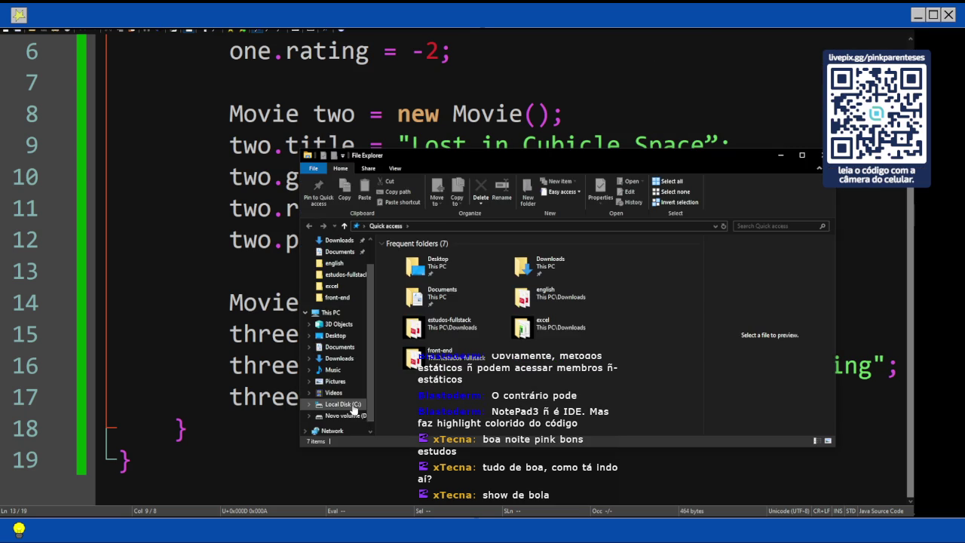
left_click(336, 408)
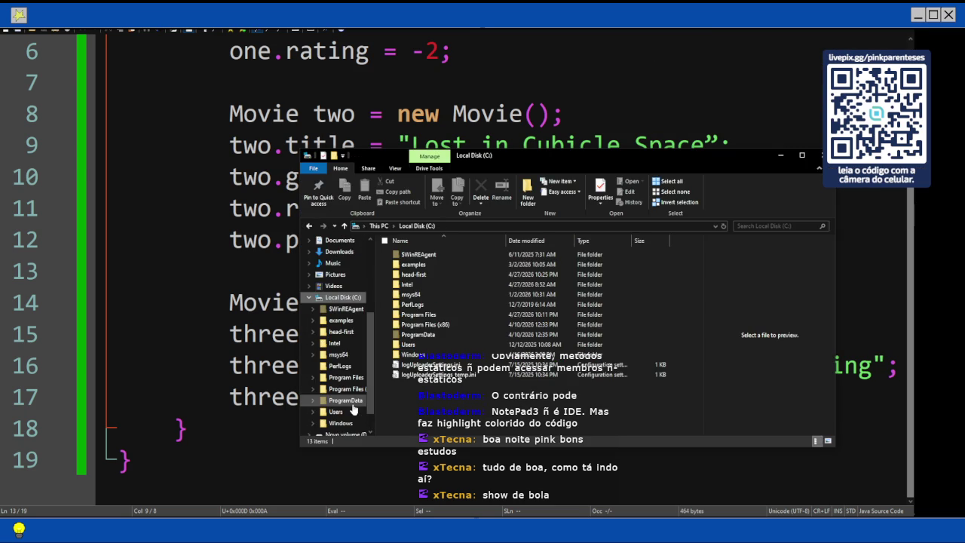
double_click(435, 274)
left_click(435, 257)
left_click(436, 265)
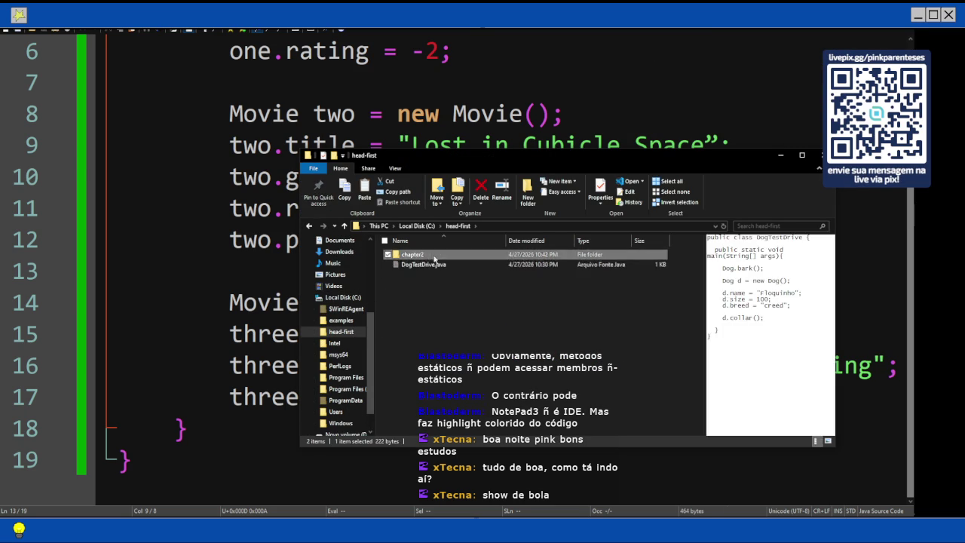
double_click(414, 255)
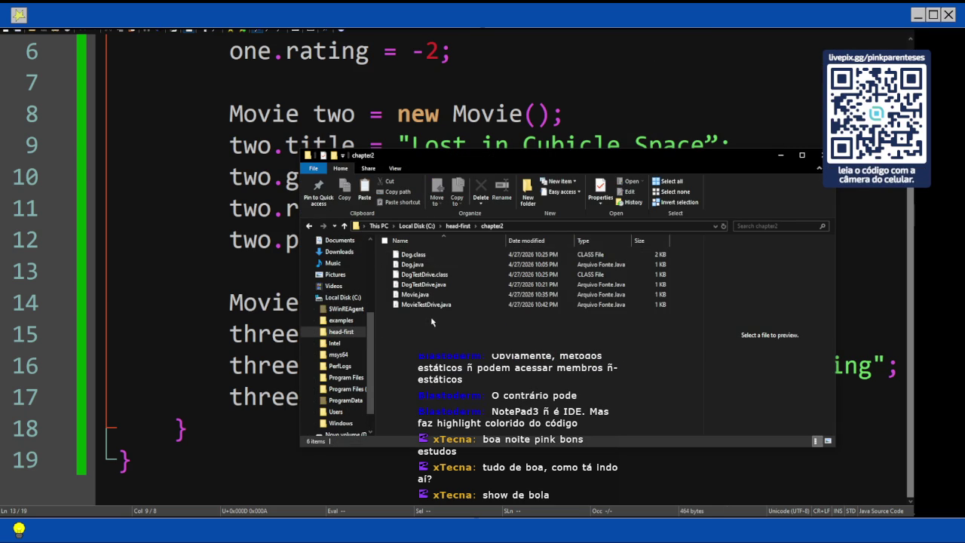
left_click(344, 225)
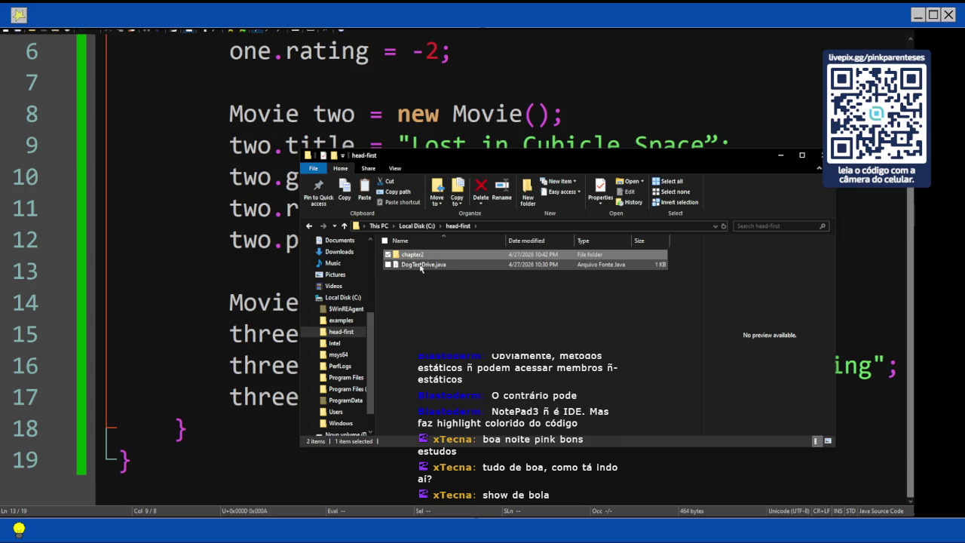
double_click(413, 254)
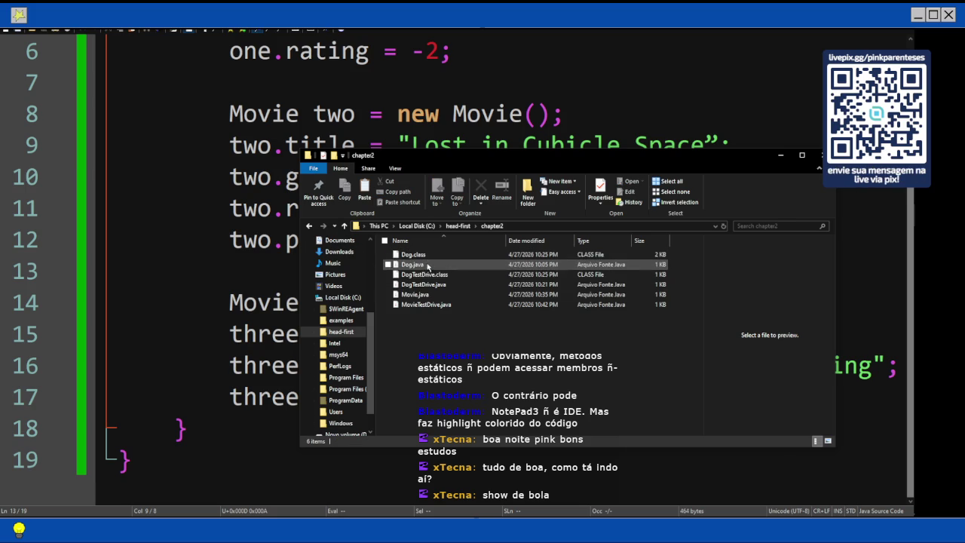
left_click(435, 297)
double_click(436, 298)
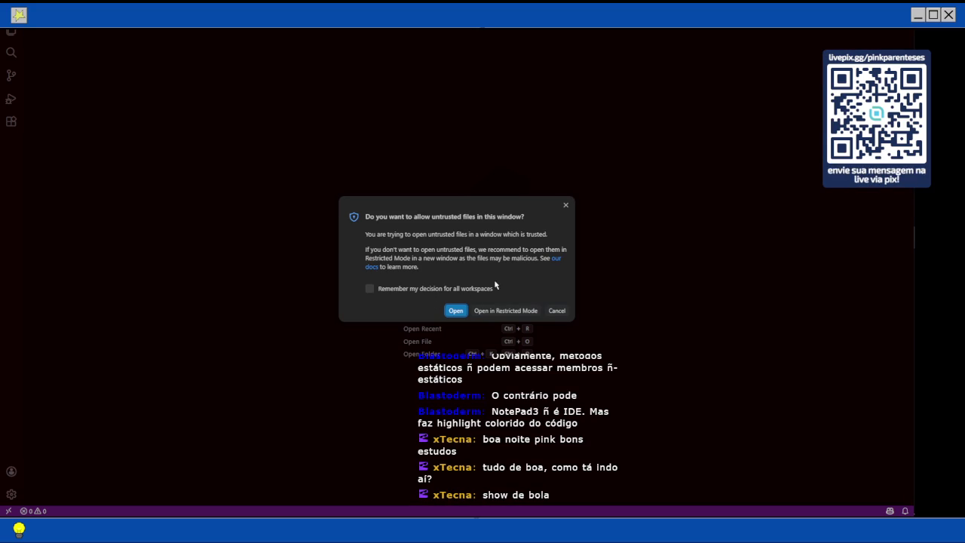
Allow Movie.java to open, then delete the main-method header on line 2 and its blank line
left_click(456, 312)
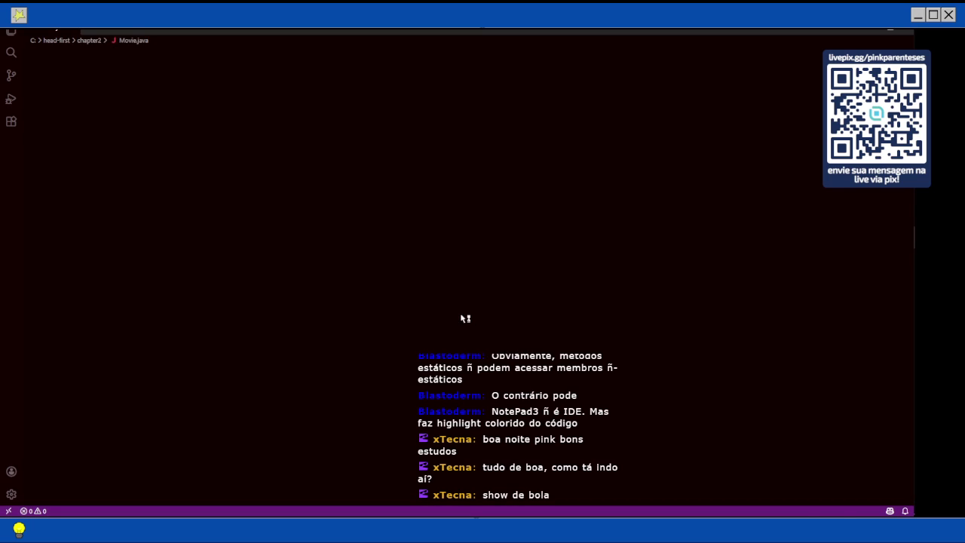
left_click(68, 59)
key("shift+End")
key("Delete")
key("ctrl+shift+k")
key("Down")
key("Down")
key("Down")
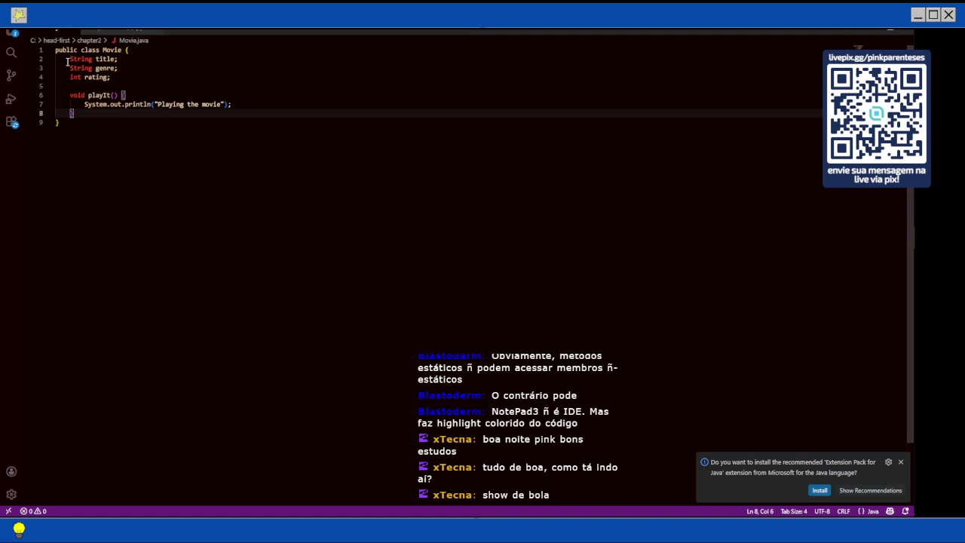
key("Up")
key("Down")
key("Down")
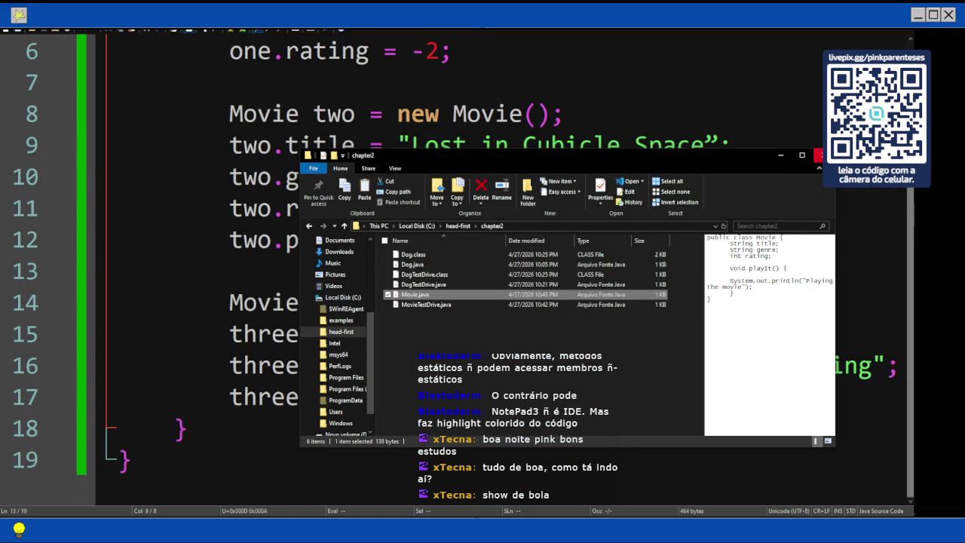
left_click(821, 155)
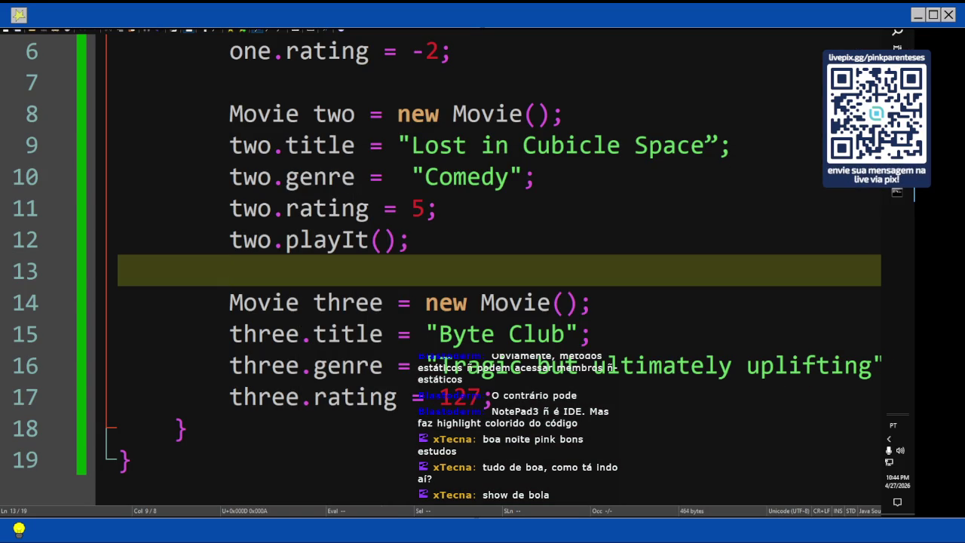
Compile Movie.java and MovieTestDrive.java with javac, getting an unclosed string literal error on line 9
left_click(898, 192)
type("javac ")
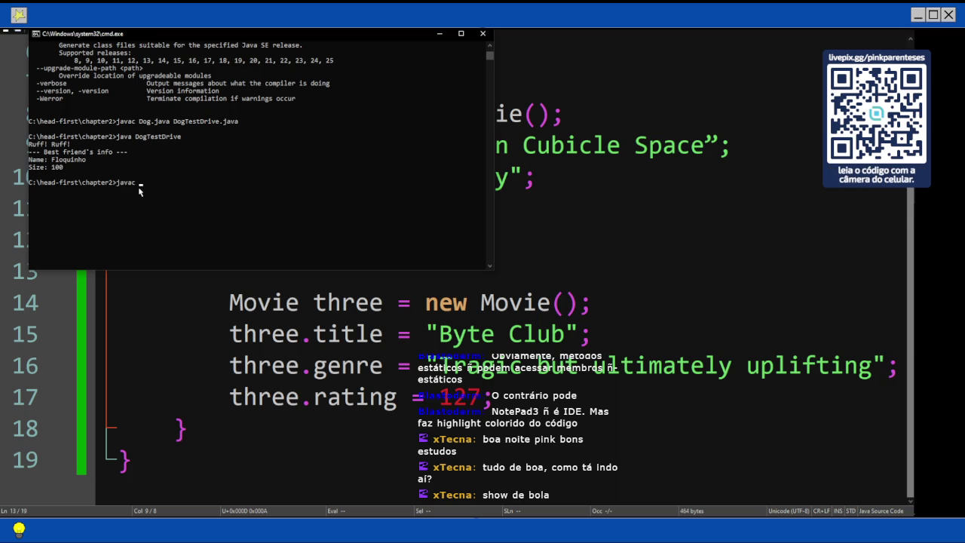
type("Movie.java")
type(" MovieTes")
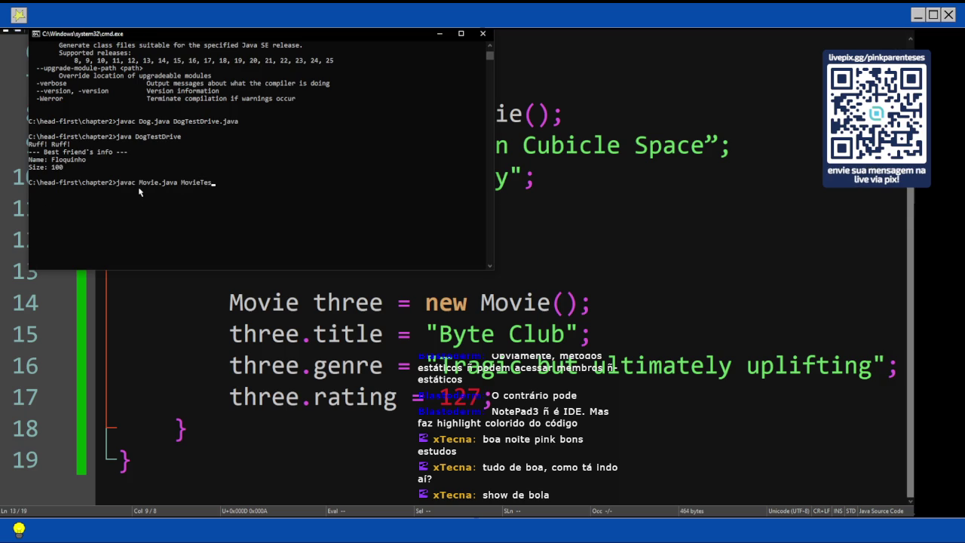
type("tDrive.java")
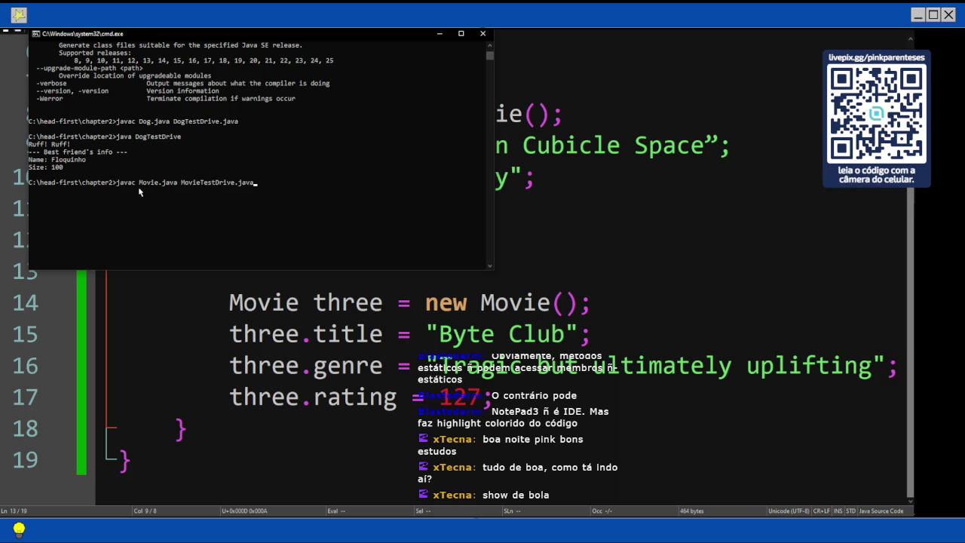
key("Return")
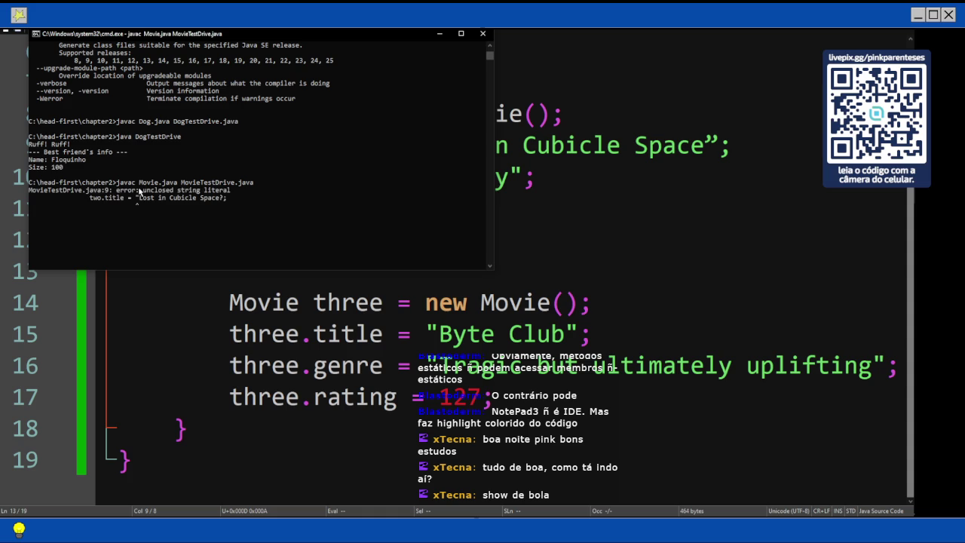
key("alt+Tab")
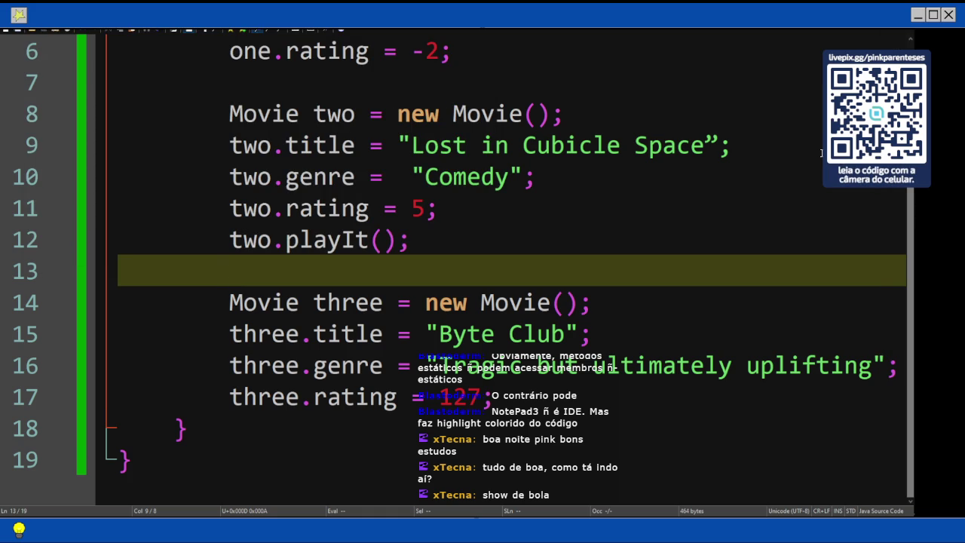
Replace both quotes around "Lost in Cubicle Space" on line 9 with straight quotes
scroll(692, 198, "up", 2)
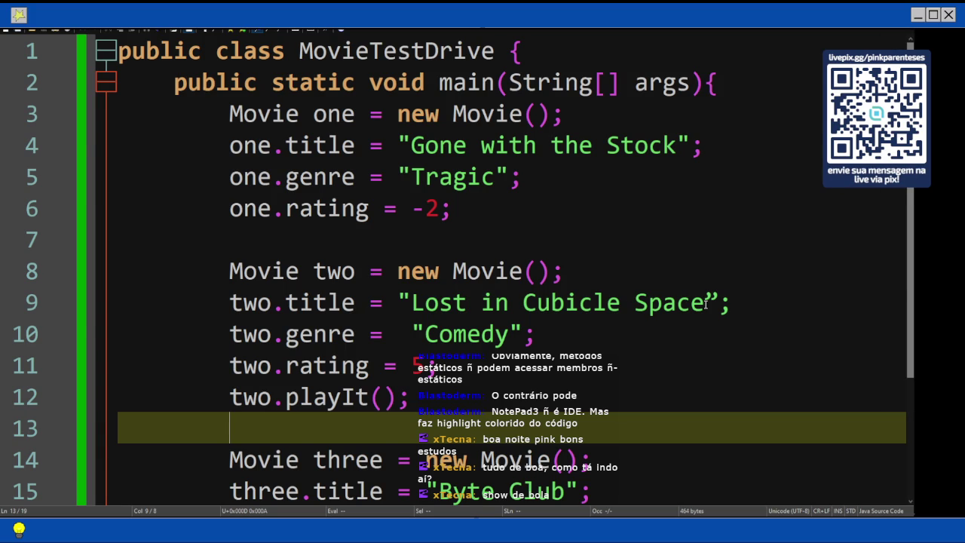
left_click_drag(410, 302, 466, 302)
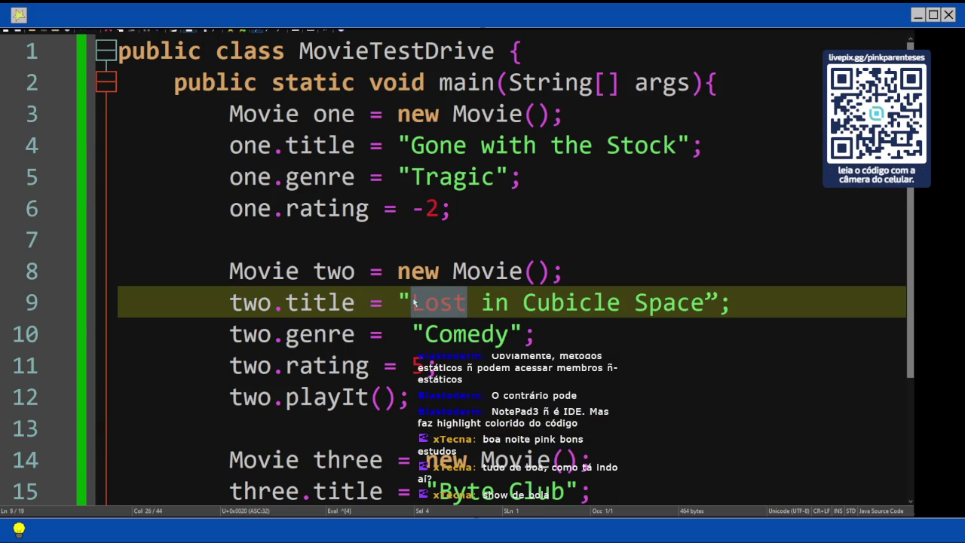
left_click(412, 302)
key("BackSpace")
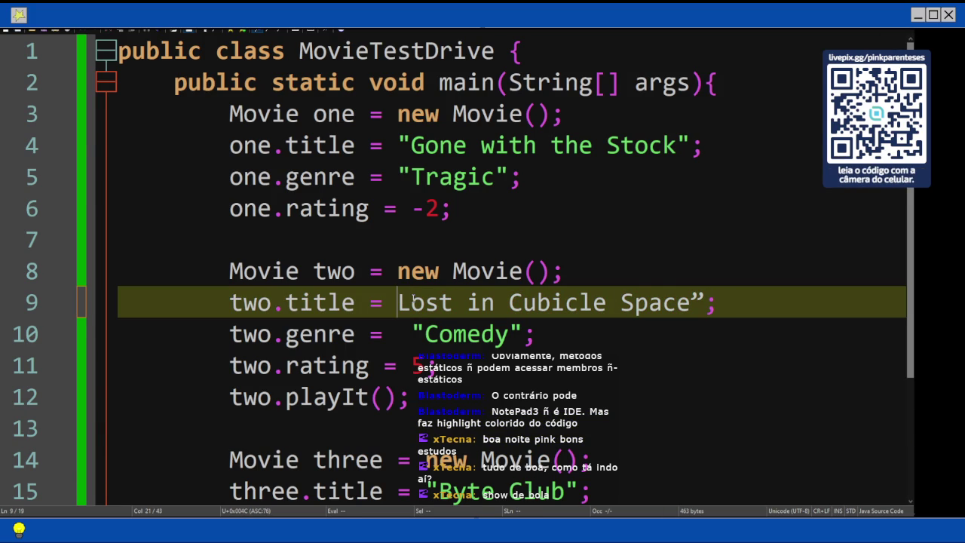
type("\"")
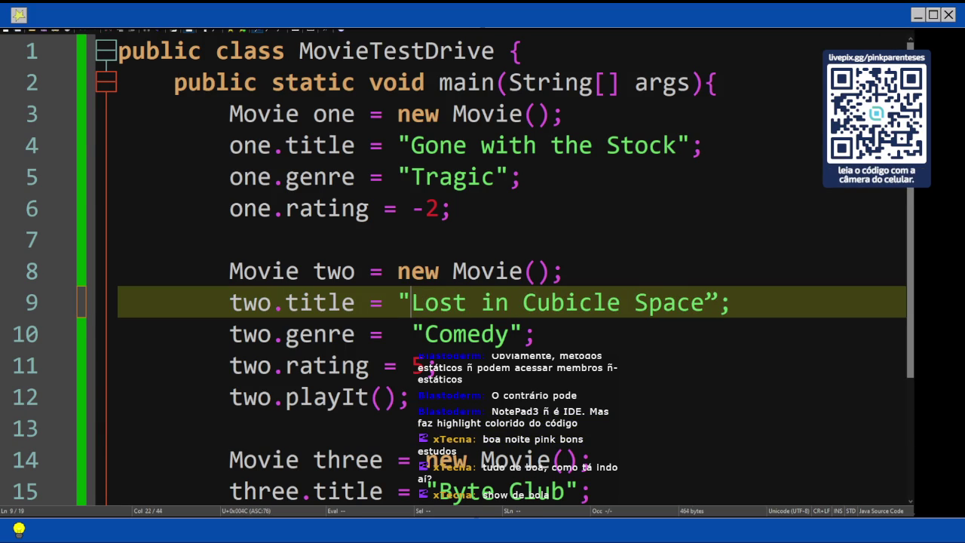
key("Right")
key("Right")
key("Right")
key("Right")
key("Right")
key("Right")
key("Right")
key("Right")
key("Right")
key("BackSpace")
type("\"")
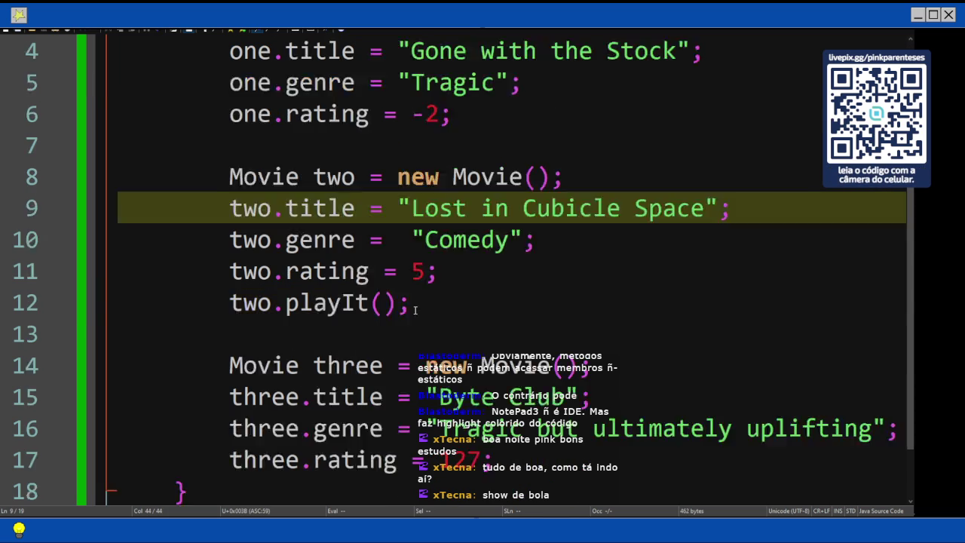
scroll(483, 264, "down", 2)
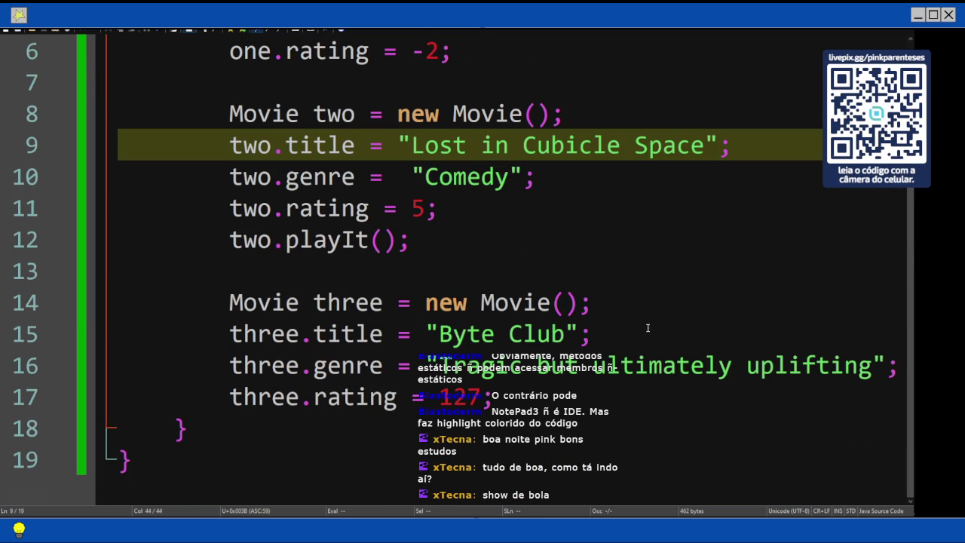
scroll(647, 328, "up", 2)
scroll(647, 327, "down", 2)
scroll(763, 205, "up", 2)
Recompile Movie.java and MovieTestDrive.java with javac, now without errors
key("alt+Tab")
type("javac Movie.java MovieTestDrive.java")
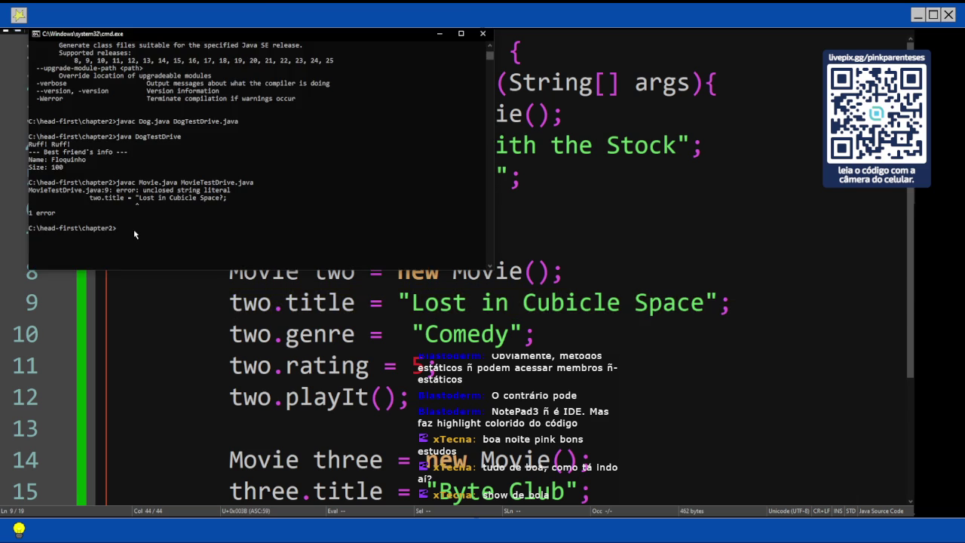
key("Return")
Run java MovieTestDrive, which prints 'Playing the movie'
type("j")
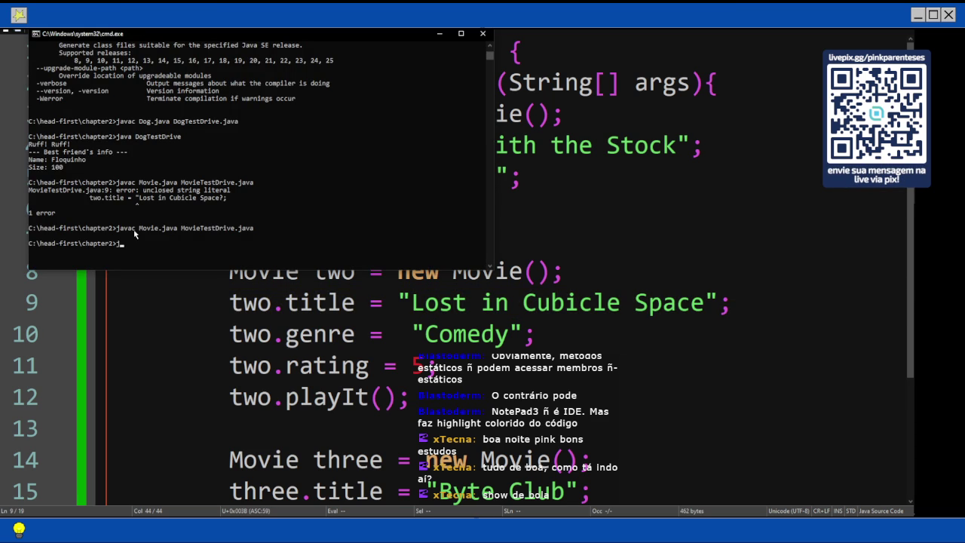
type("ava MovieT")
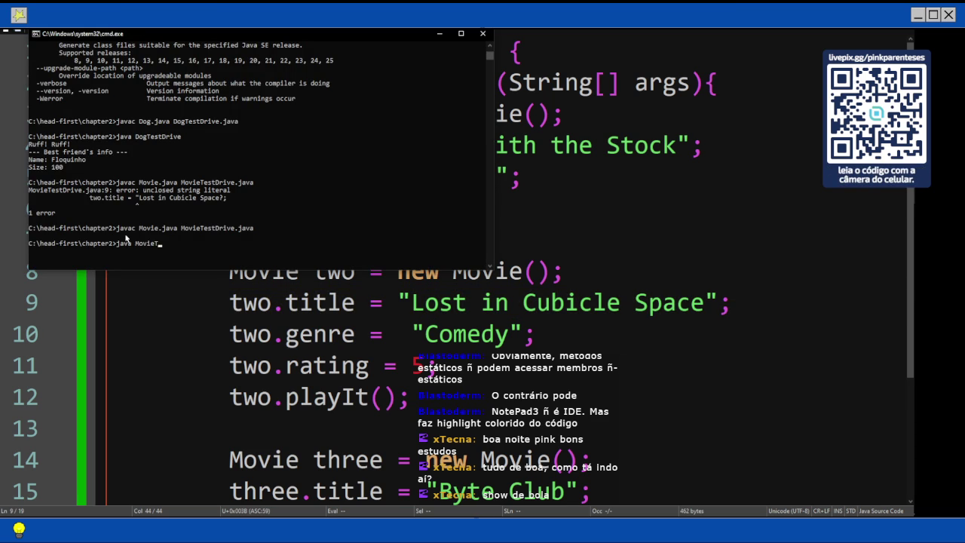
type("estDrive")
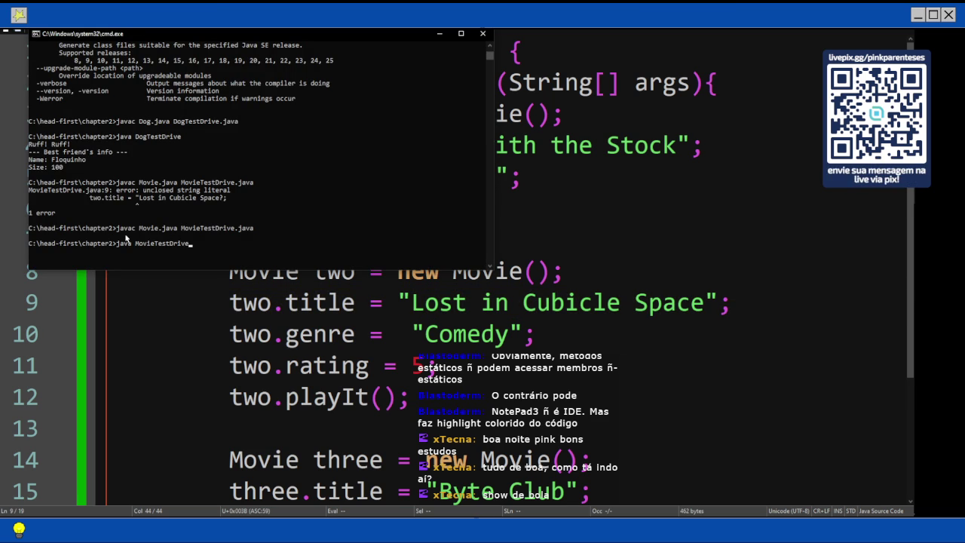
scroll(528, 339, "down", 2)
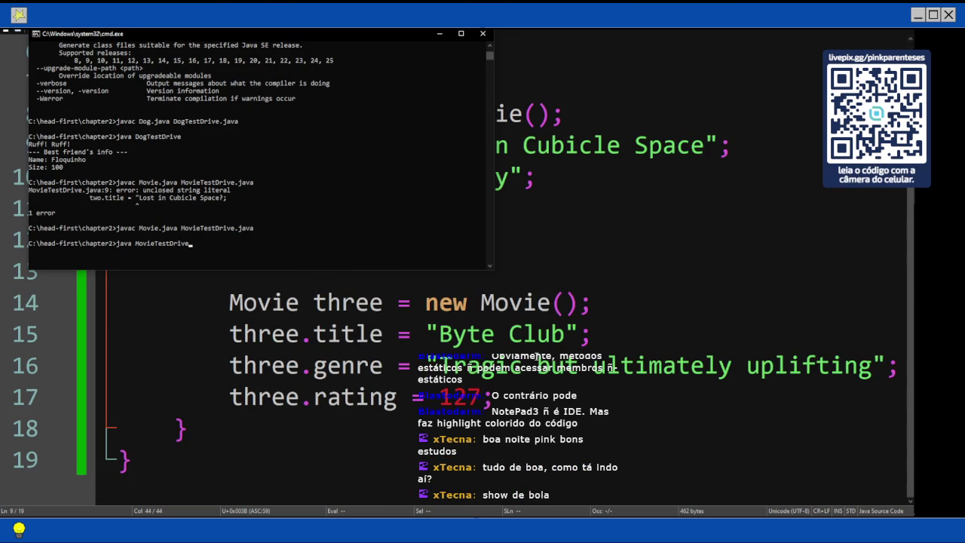
scroll(512, 349, "up", 2)
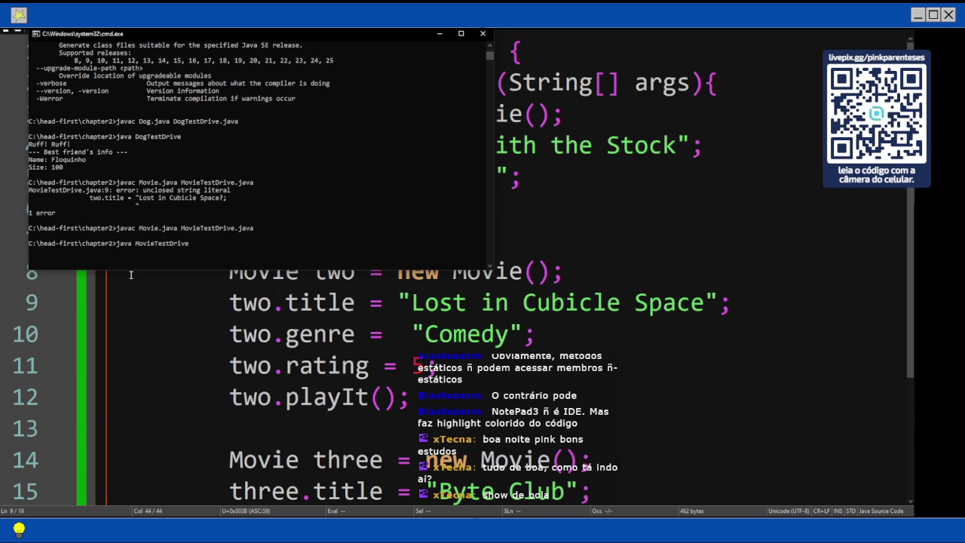
key("Return")
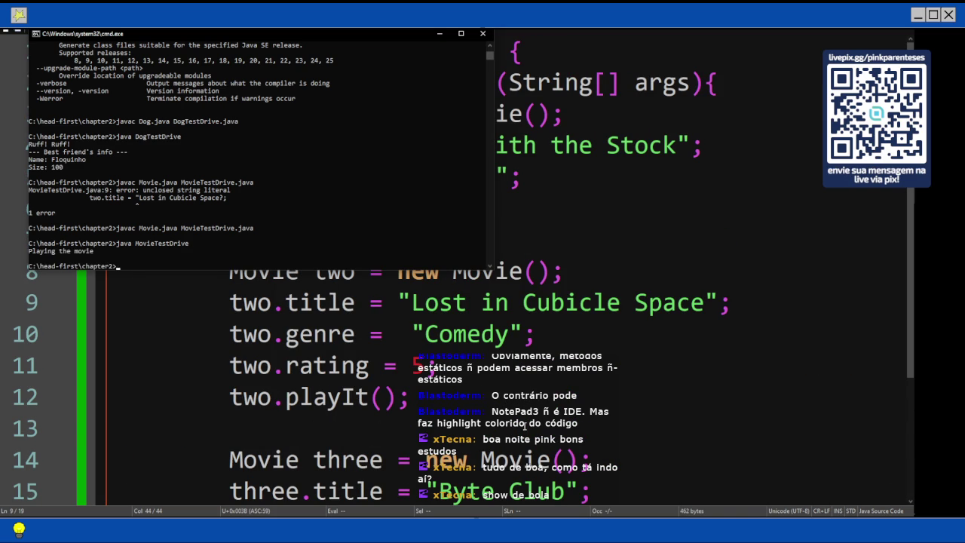
scroll(370, 366, "down", 2)
scroll(386, 350, "up", 2)
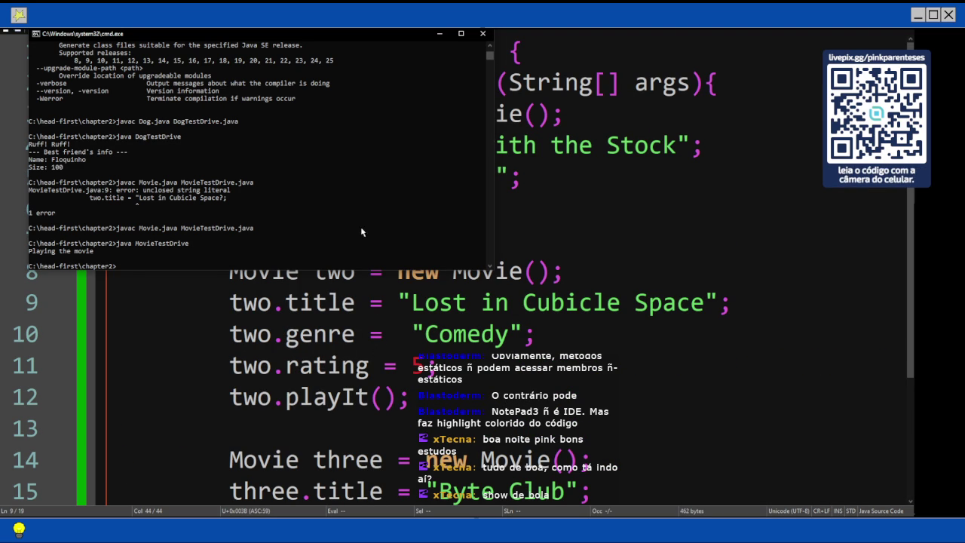
Switch to the Head First Java PDF and scroll from page 126's code to the MOVIE diagram on page 127
key("alt+Tab")
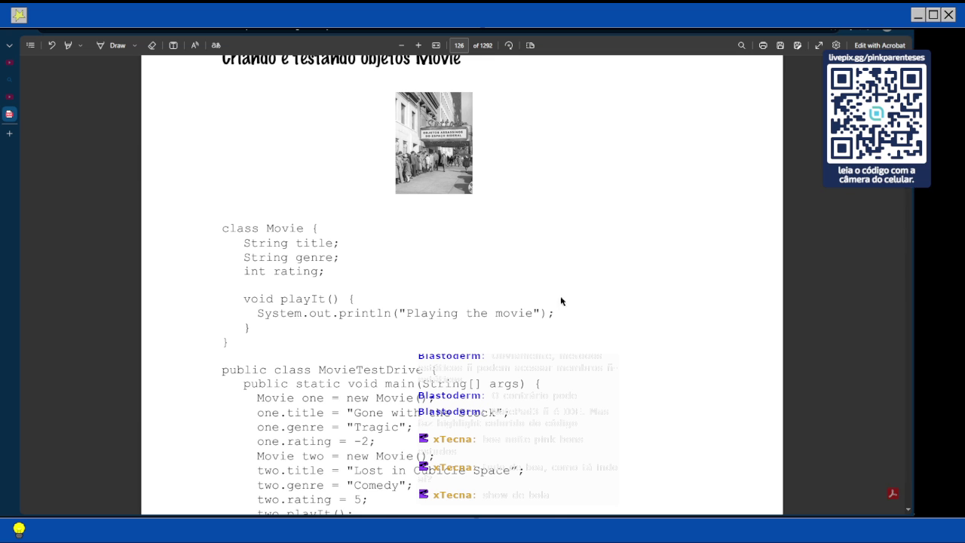
scroll(545, 302, "down", 5)
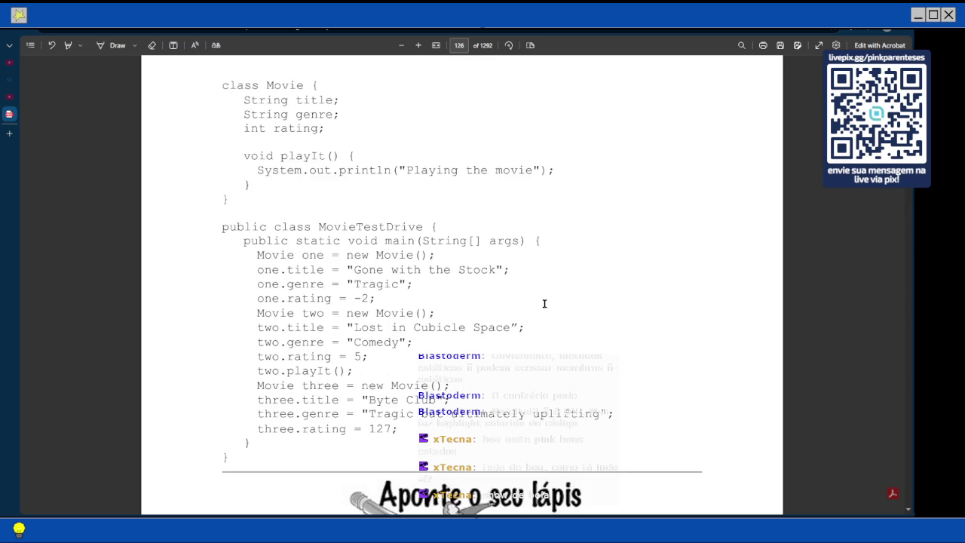
scroll(544, 304, "down", 2)
scroll(545, 303, "down", 1)
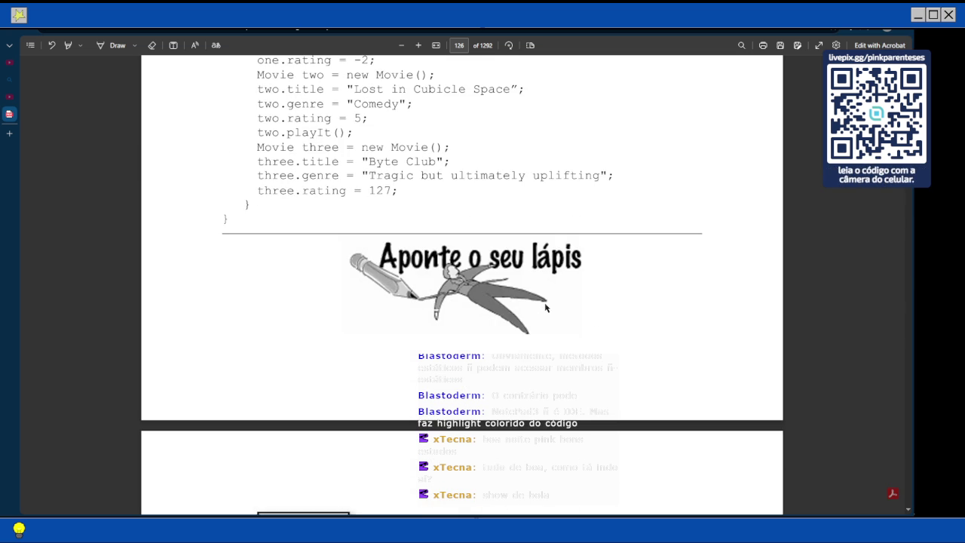
scroll(546, 307, "down", 3)
scroll(546, 308, "down", 3)
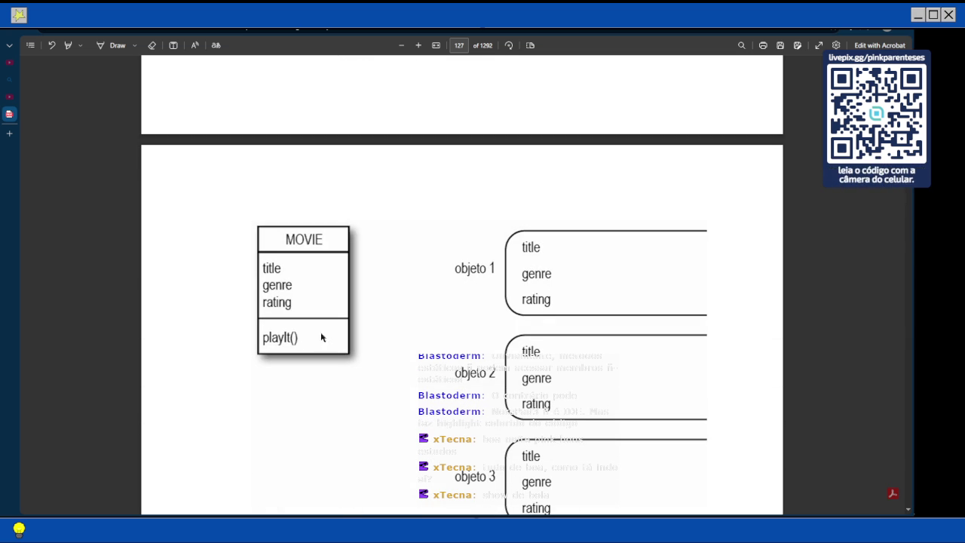
Read page 127's 'Aponte o seu lápis' exercise below the MOVIE diagram, then pick the Add text tool
scroll(476, 295, "down", 2)
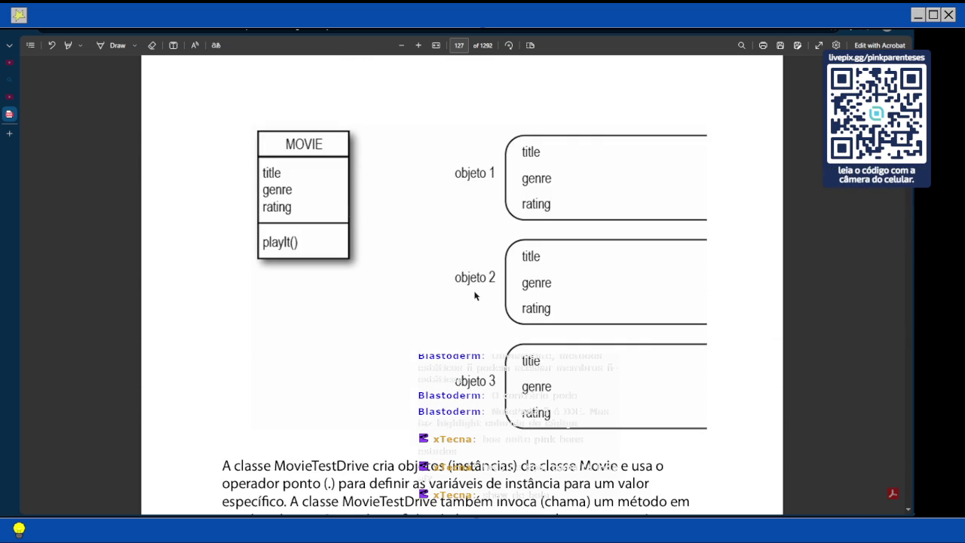
scroll(475, 295, "down", 2)
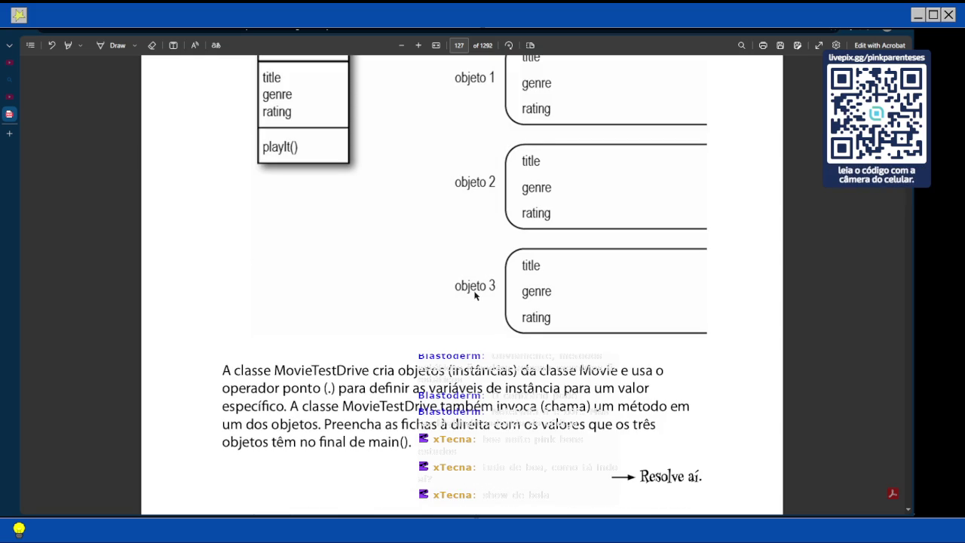
scroll(475, 295, "down", 3)
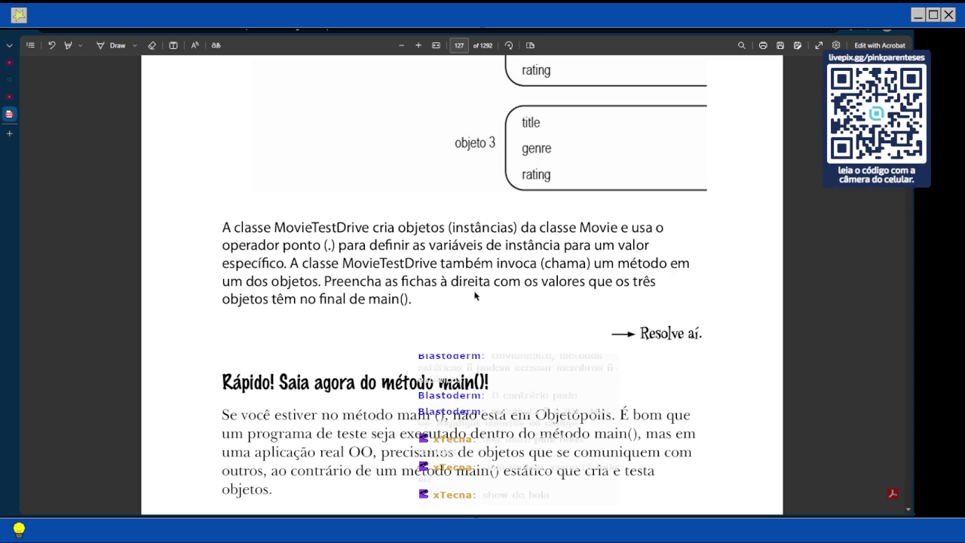
scroll(474, 296, "up", 3)
scroll(479, 294, "down", 1)
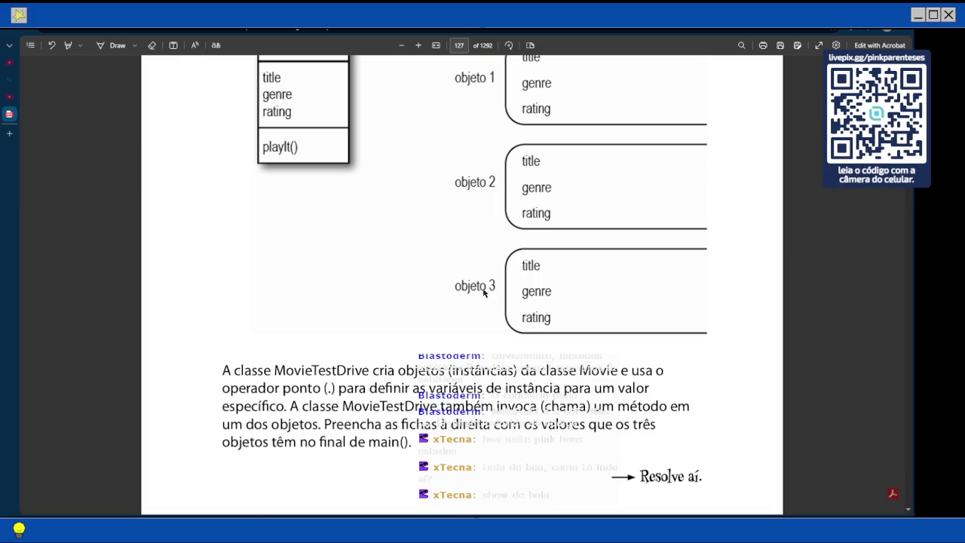
scroll(484, 293, "up", 7)
scroll(484, 293, "up", 1)
scroll(483, 291, "down", 4)
left_click(175, 46)
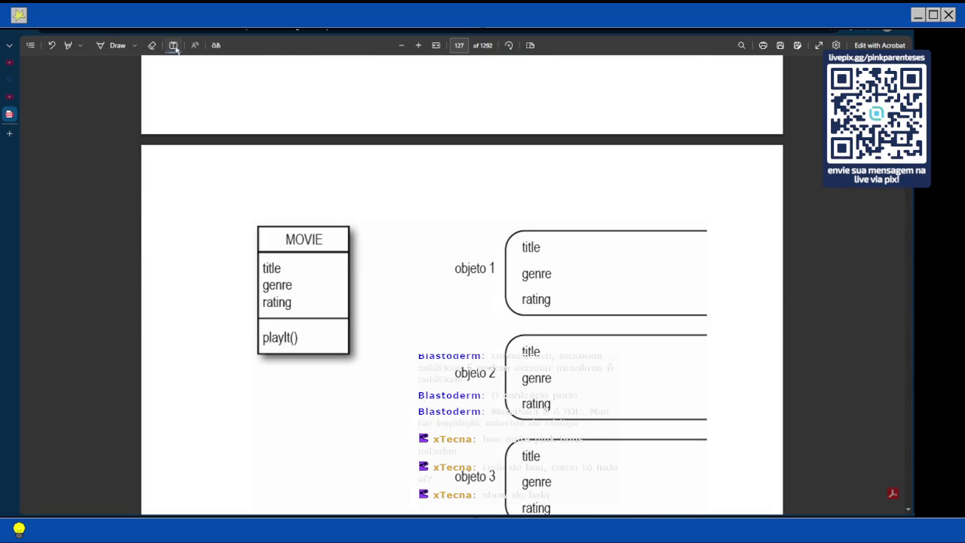
Fill objeto 1 with title 'Gone with the stock', genre 'tragic' and rating -2
scroll(460, 262, "up", 10)
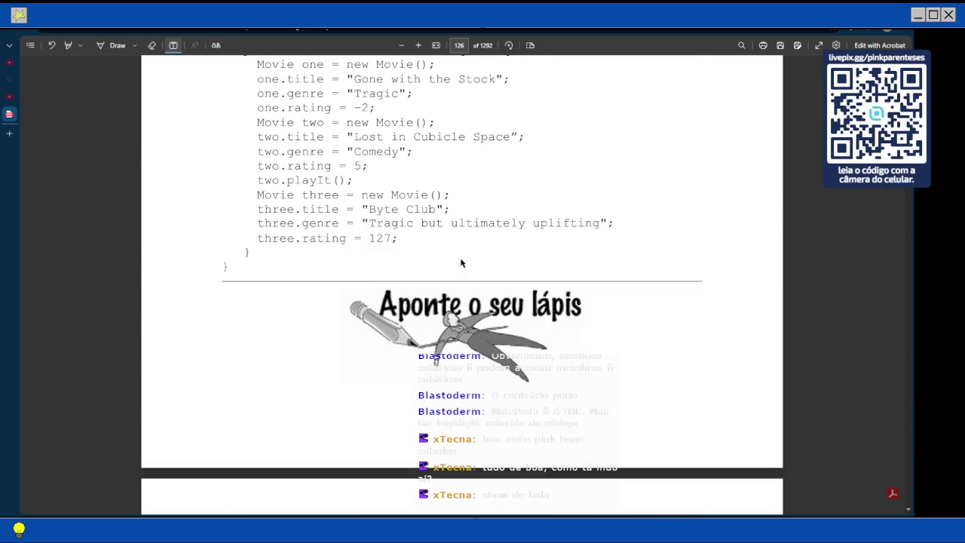
scroll(461, 263, "down", 5)
scroll(461, 263, "up", 5)
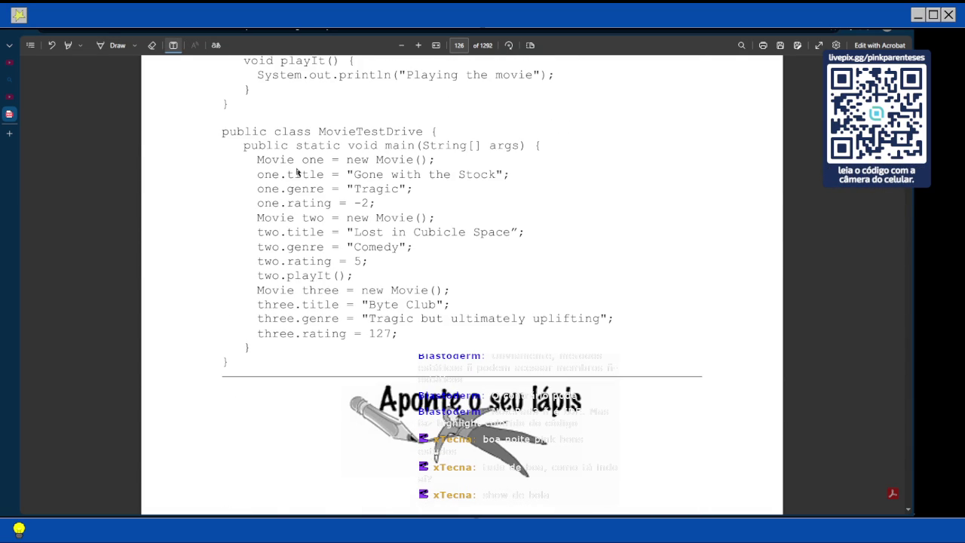
scroll(550, 370, "down", 3)
scroll(550, 369, "down", 8)
type("with the stock")
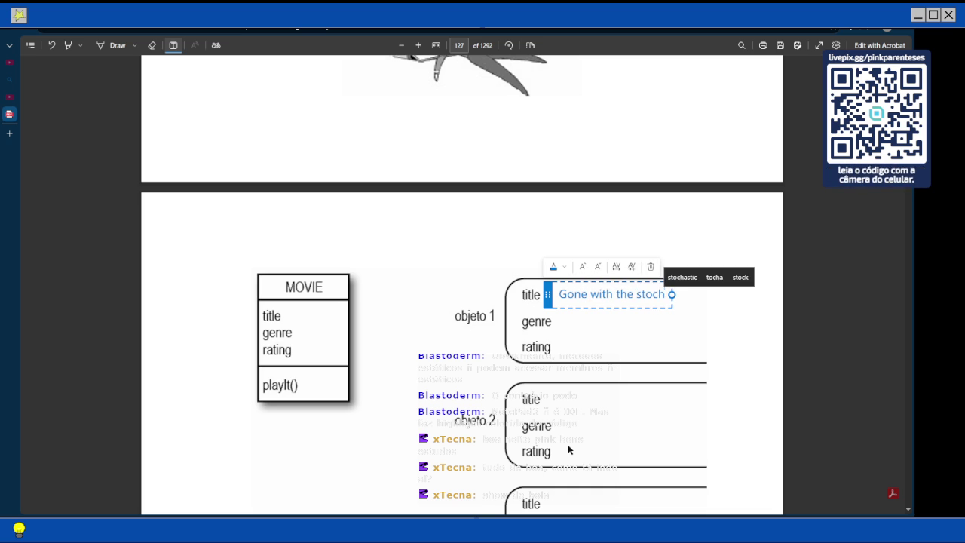
key("BackSpace")
type("k")
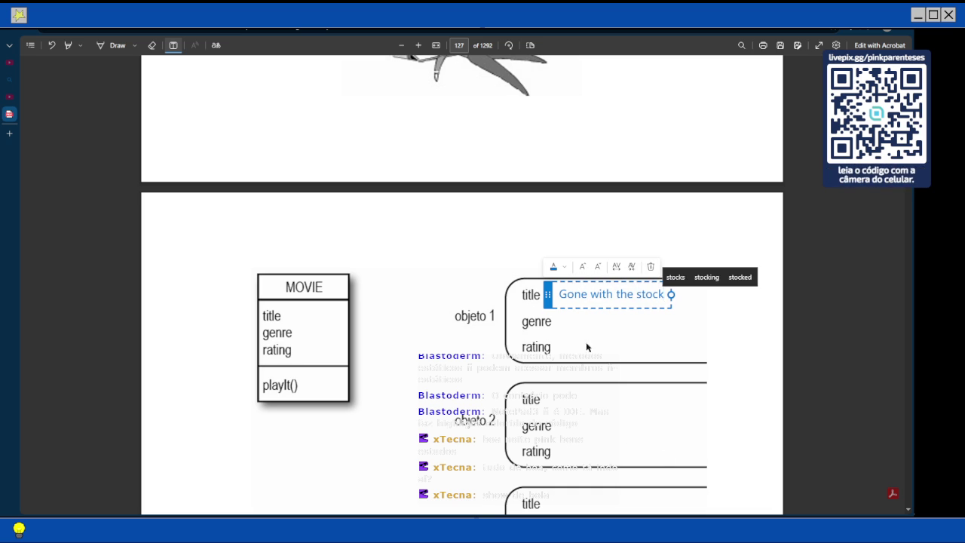
left_click(559, 319)
left_click(558, 320)
type("tragic")
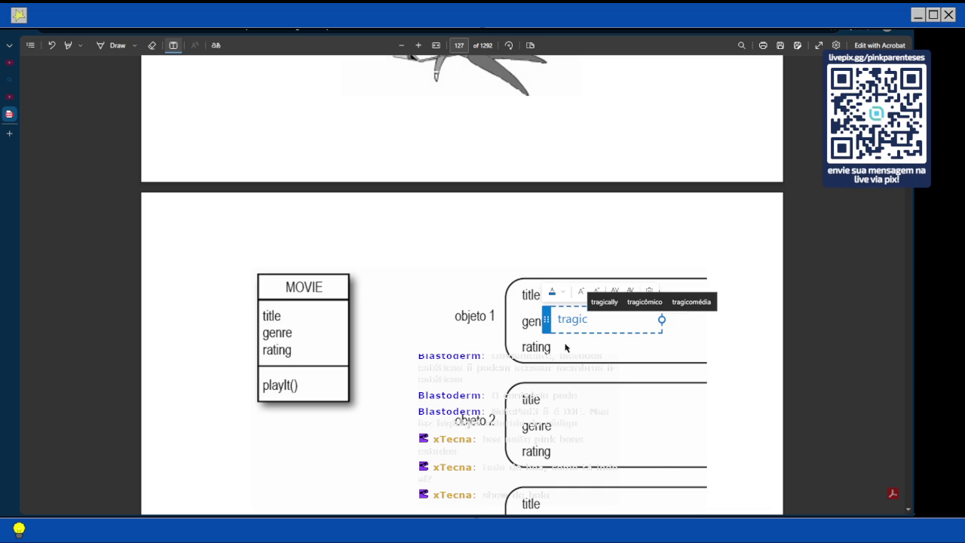
left_click(560, 348)
left_click(561, 349)
type("-2")
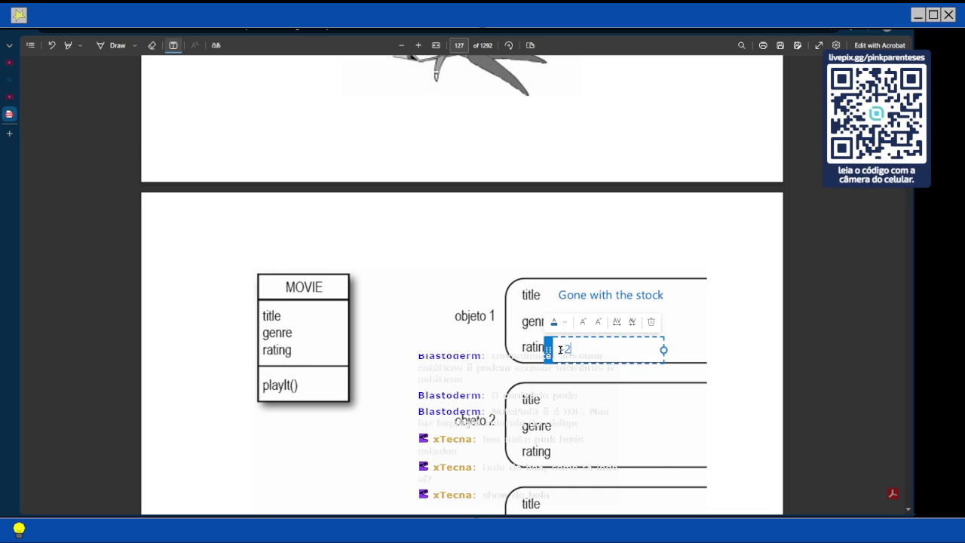
scroll(558, 353, "down", 1)
key("Escape")
Fill objeto 2 with title 'Lost in cubicle space', genre 'comedy' and rating 5
scroll(447, 261, "up", 10)
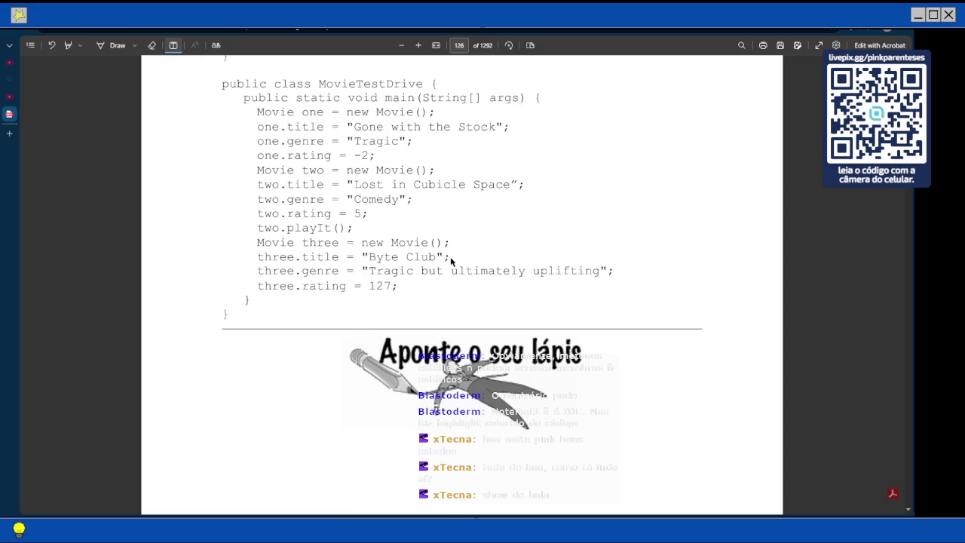
scroll(447, 261, "down", 3)
scroll(447, 261, "up", 4)
scroll(447, 265, "down", 7)
left_click(547, 398)
type("Lost in cub")
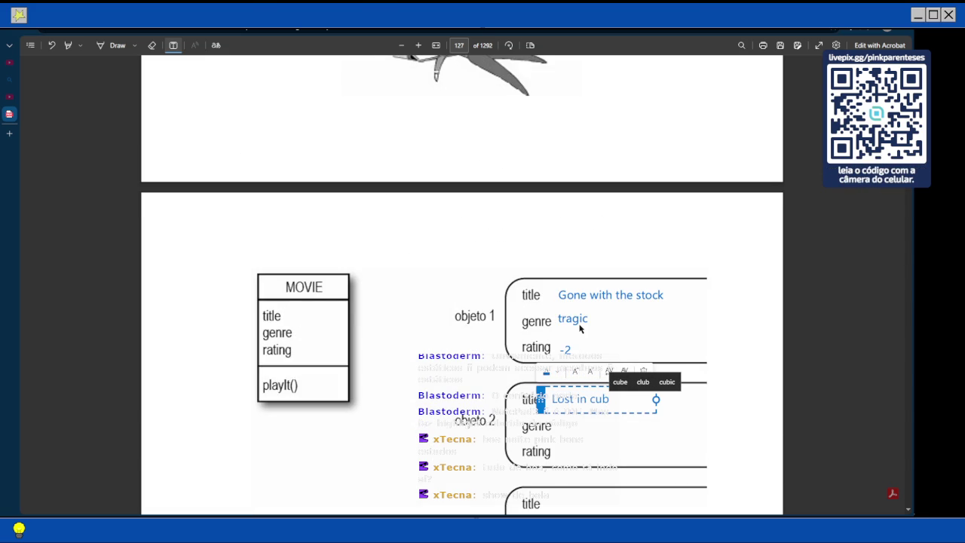
scroll(497, 287, "up", 1)
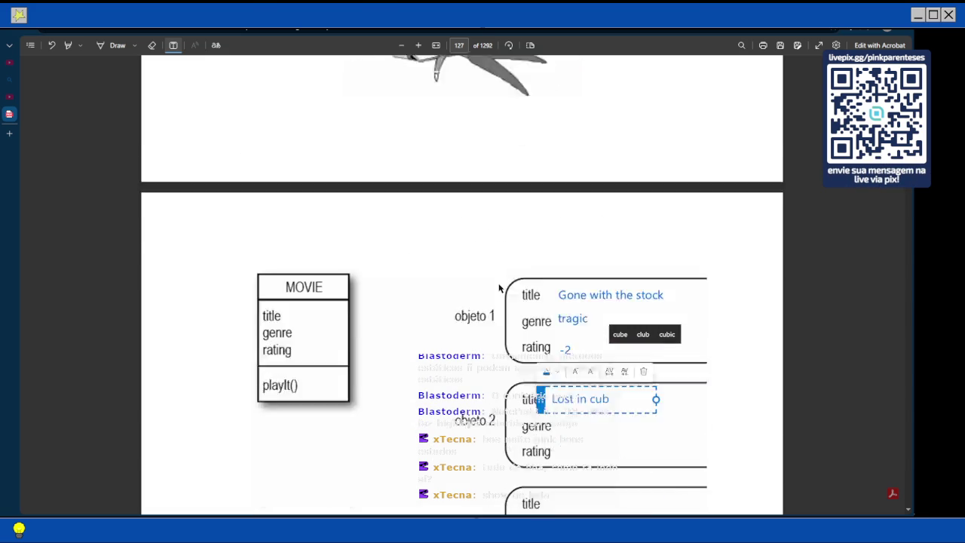
scroll(498, 287, "down", 2)
type("icle space")
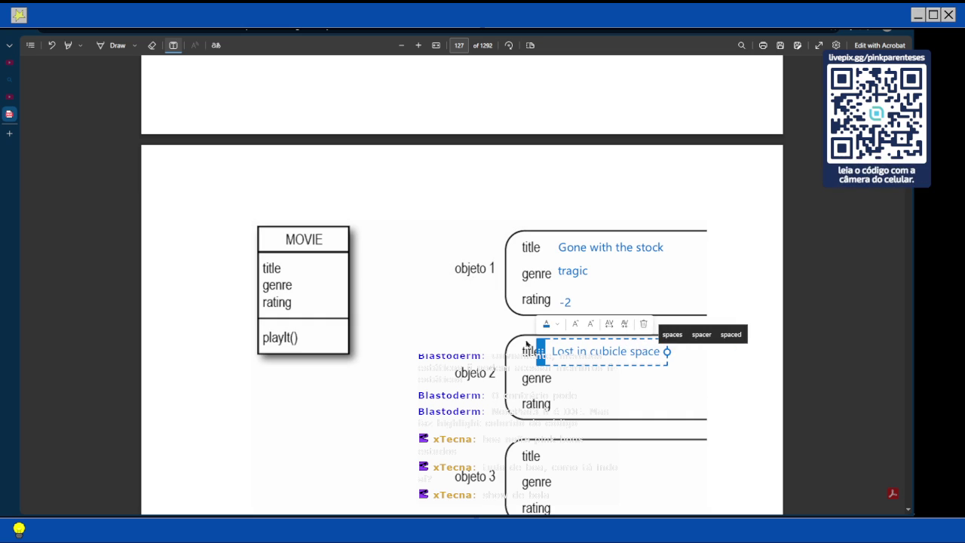
left_click(556, 379)
left_click(554, 377)
type("comdey")
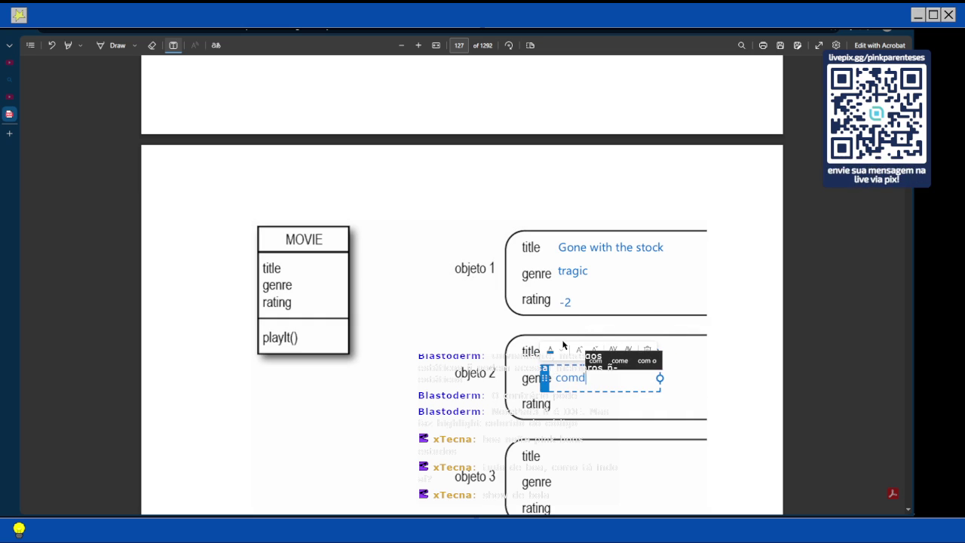
key("BackSpace")
key("BackSpace")
key("BackSpace")
type("edy")
left_click(556, 395)
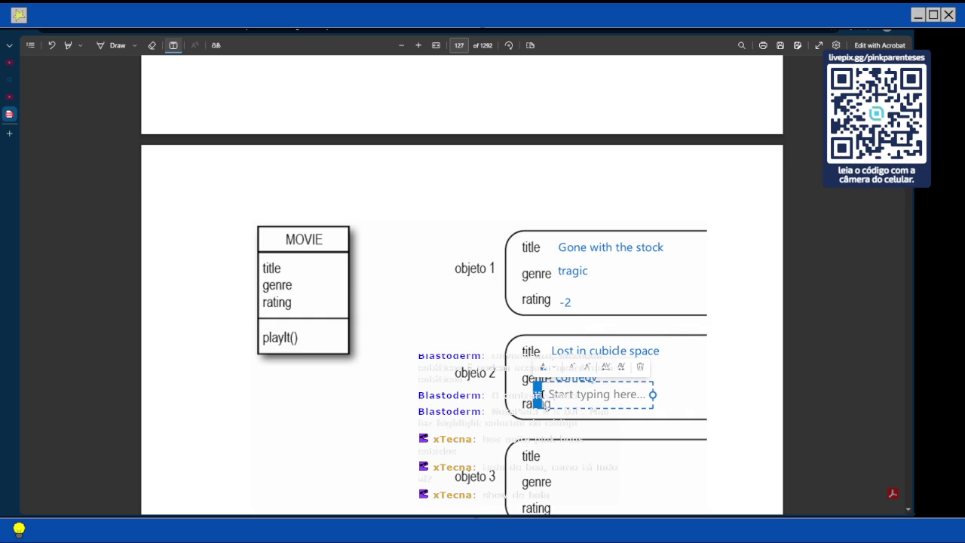
scroll(334, 306, "up", 3)
scroll(335, 306, "up", 1)
scroll(467, 349, "down", 6)
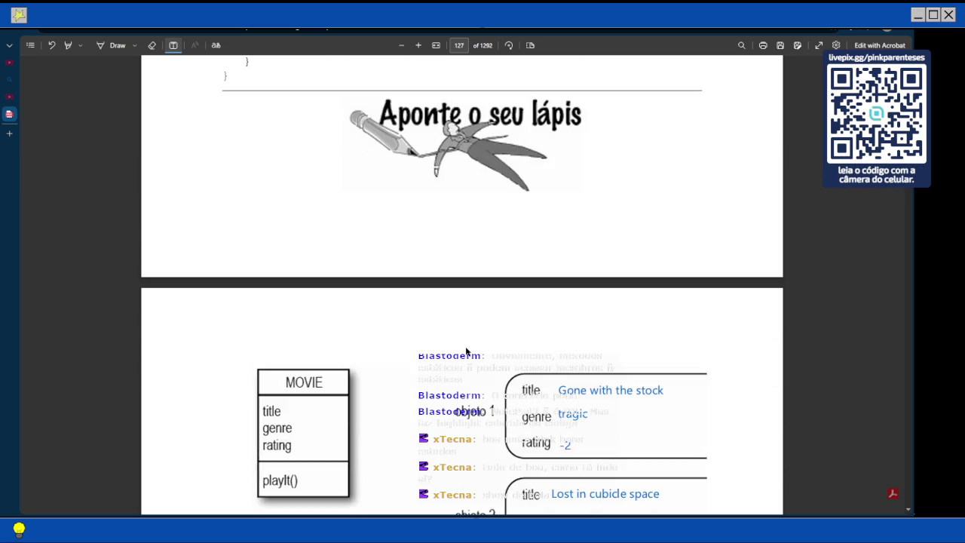
type("5")
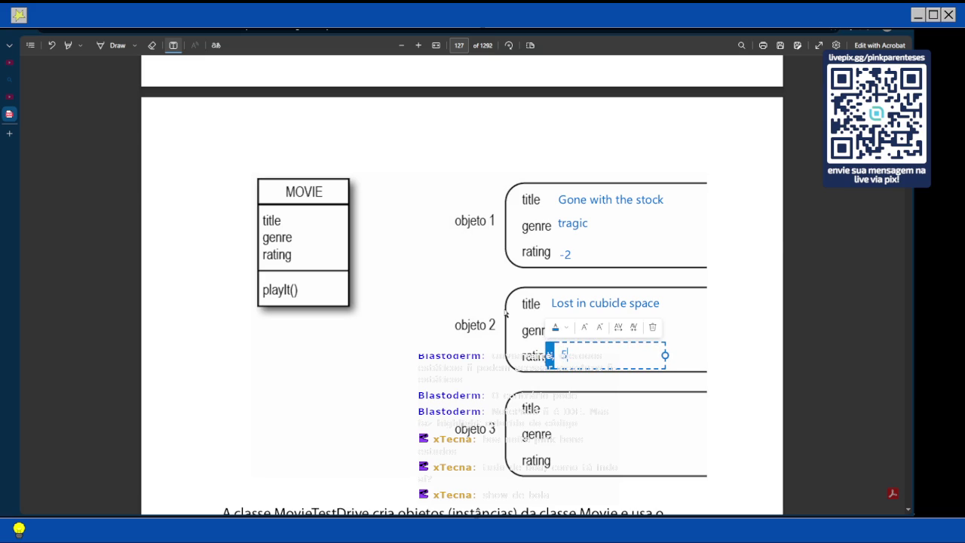
scroll(503, 309, "up", 6)
scroll(503, 318, "up", 3)
scroll(503, 318, "down", 13)
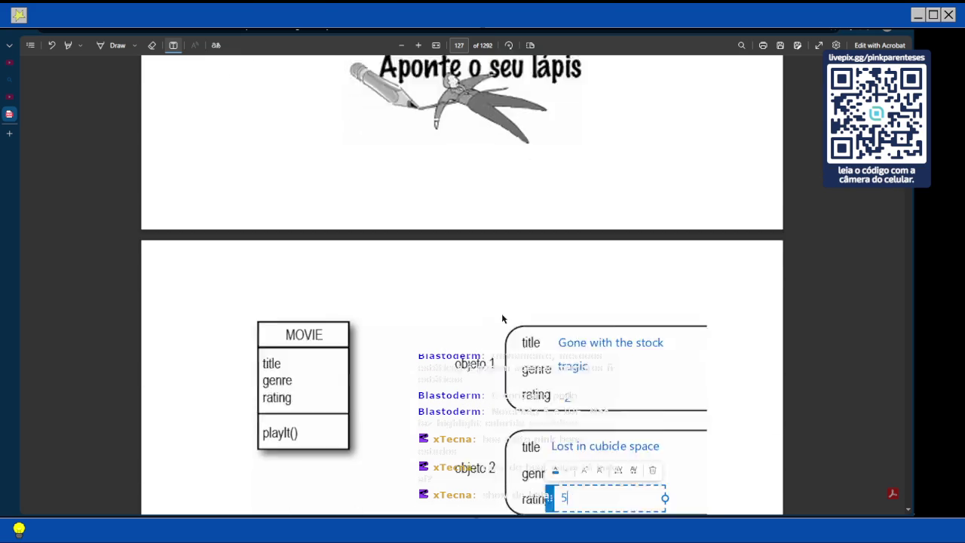
Fill objeto 3 with title 'byte club', genre 'tragedy uplifting' and rating 127
left_click(550, 362)
type("byte club")
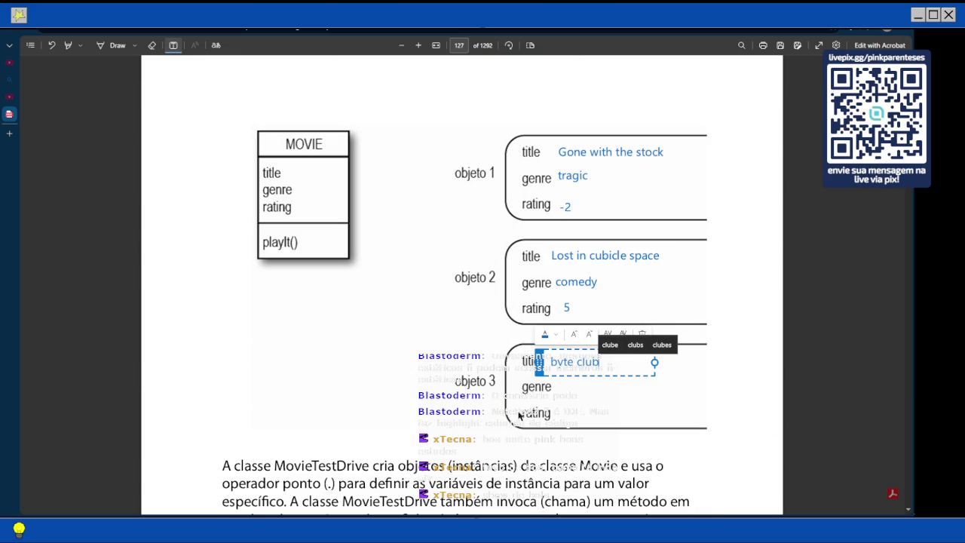
left_click(560, 390)
type("tragedy")
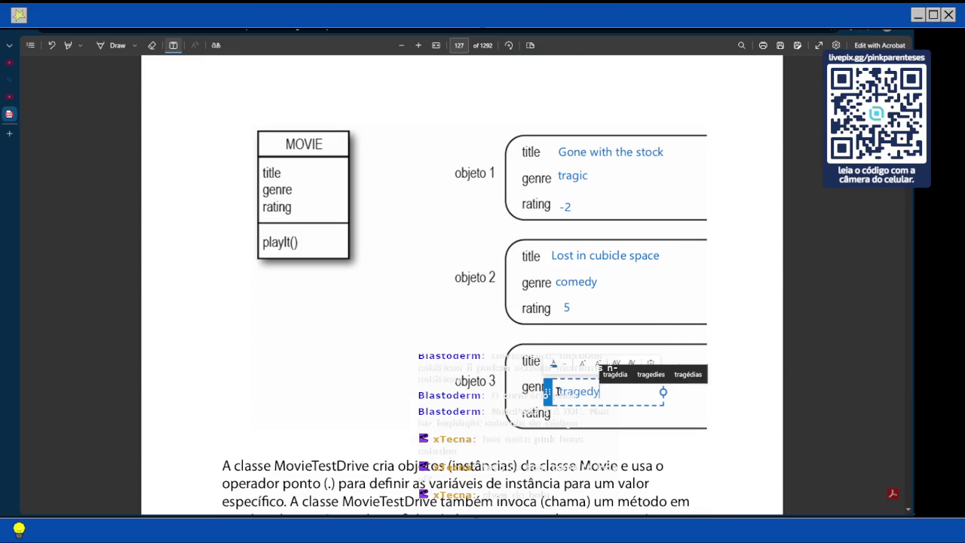
type(" up")
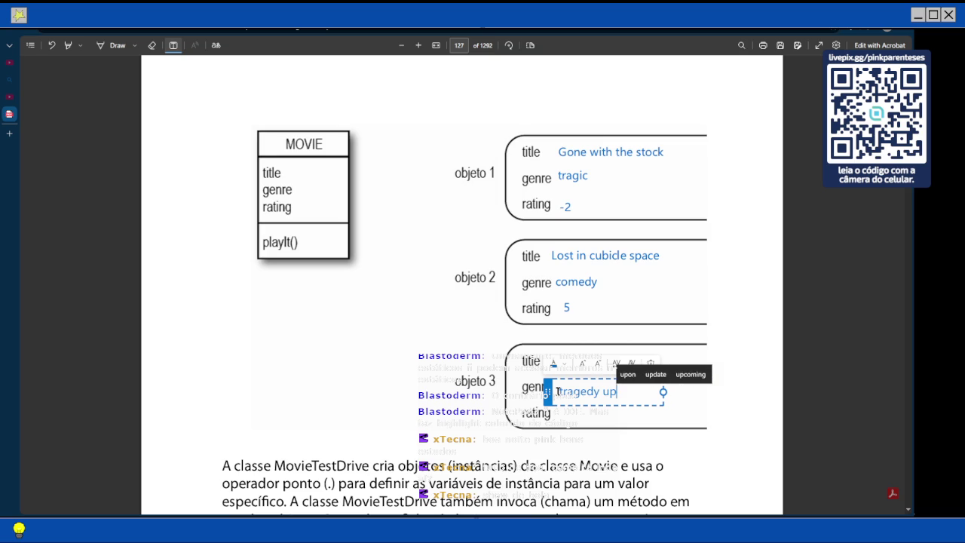
type("lifting")
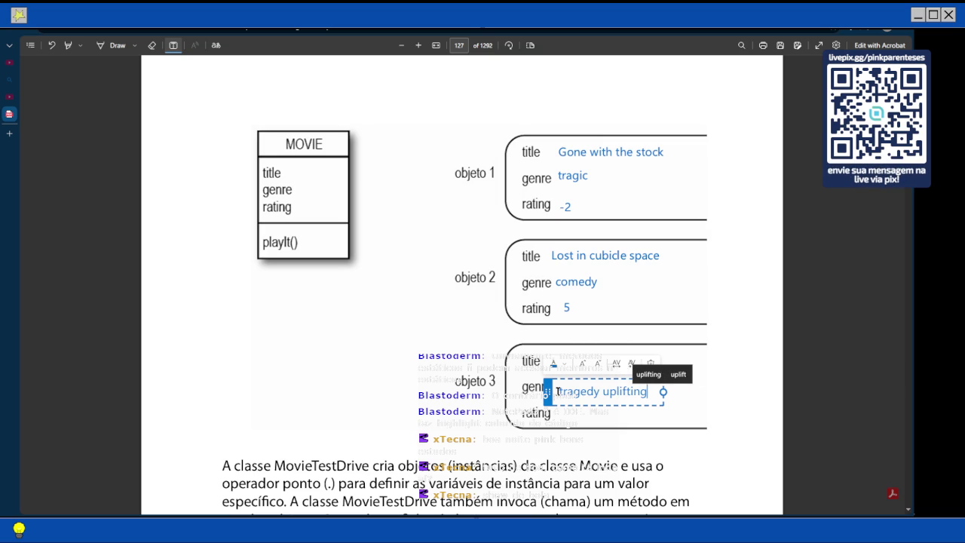
key("Escape")
left_click(560, 414)
type("127")
scroll(453, 392, "up", 7)
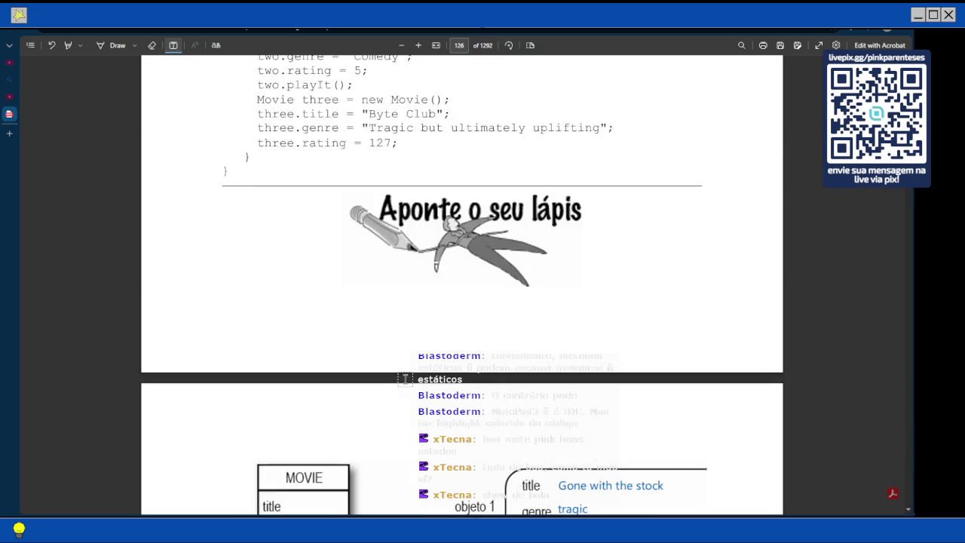
scroll(405, 379, "down", 3)
scroll(405, 379, "up", 1)
scroll(405, 378, "down", 8)
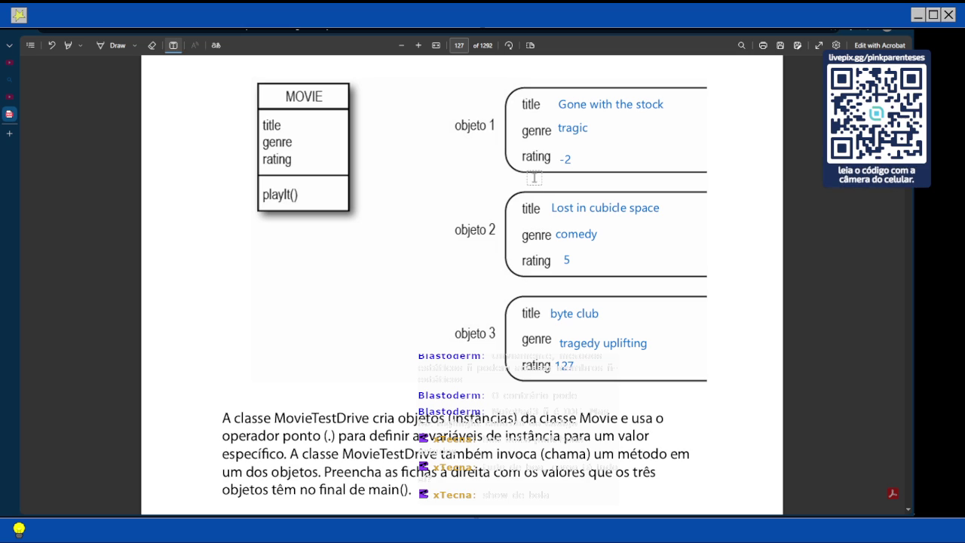
Scroll down to page 127's 'Rápido! Saia agora do método main()!' section
scroll(533, 175, "down", 7)
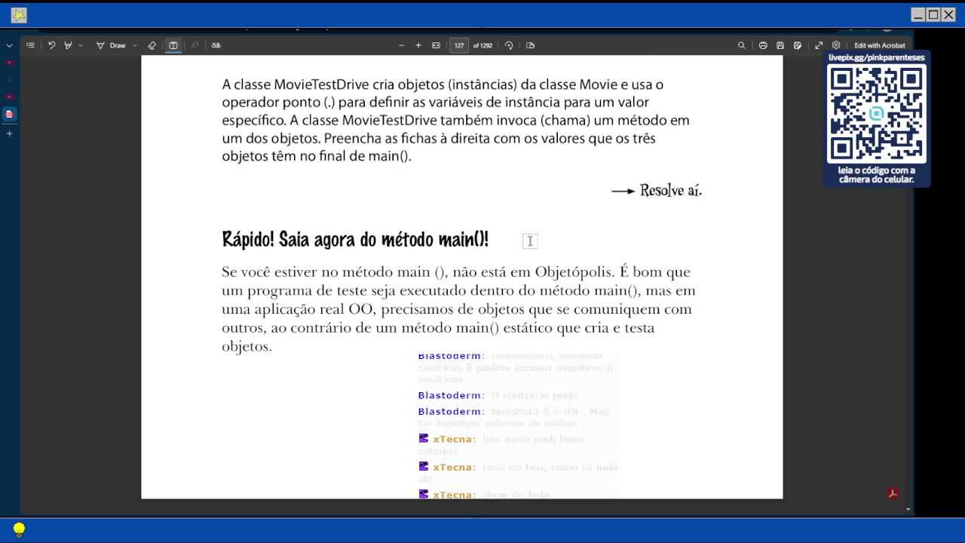
scroll(451, 219, "down", 2)
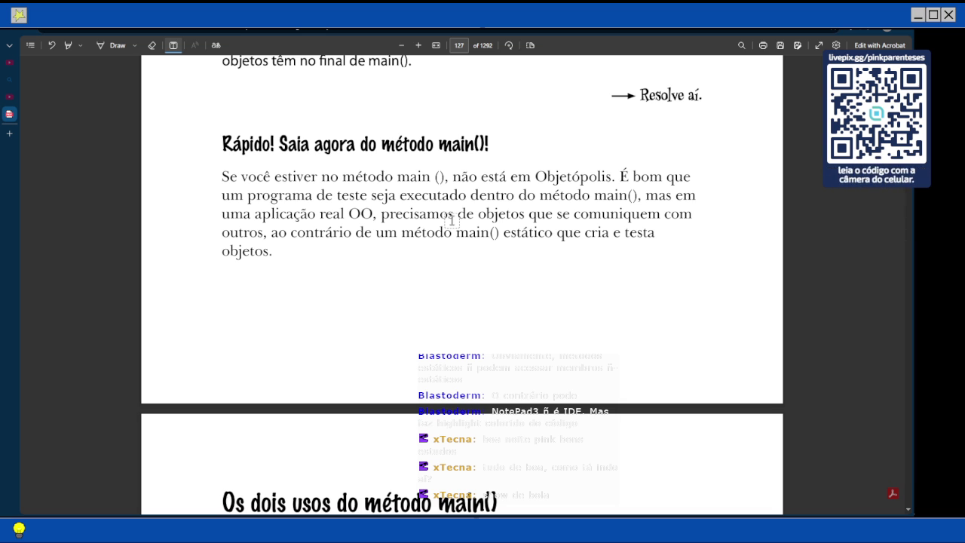
Scroll through the 'Os dois usos do método main()' section on page 128 to the 'Jogo de adivinhação' heading
scroll(452, 220, "down", 3)
scroll(606, 260, "up", 1)
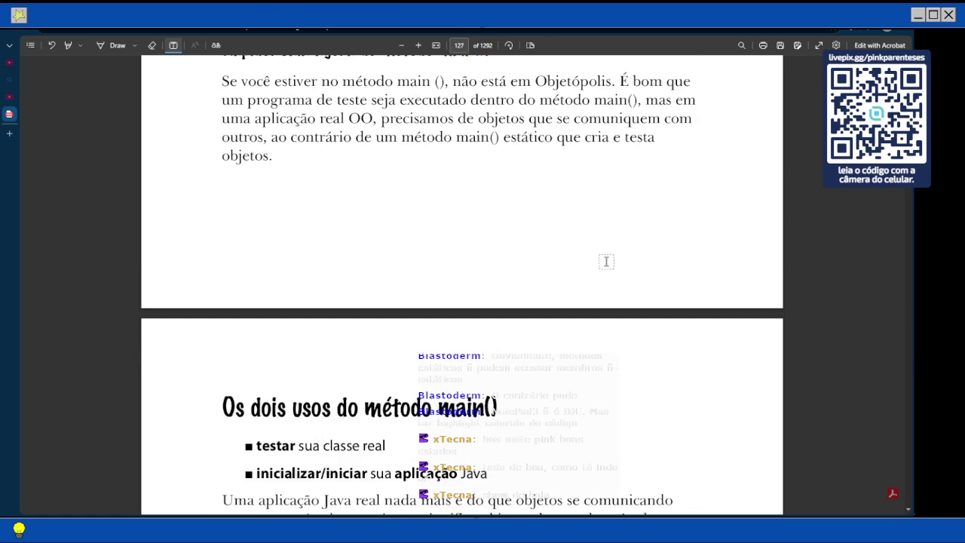
scroll(599, 262, "up", 2)
scroll(599, 261, "down", 4)
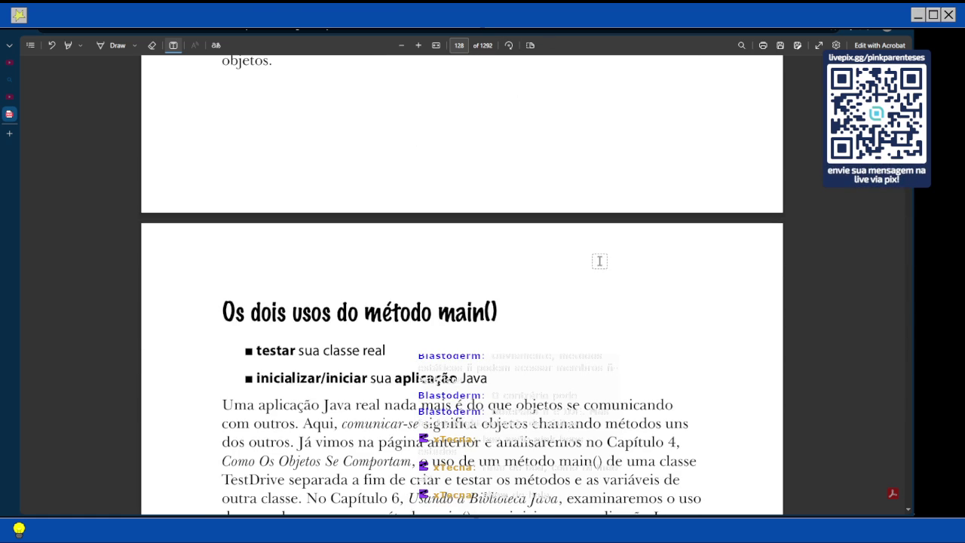
scroll(599, 261, "down", 3)
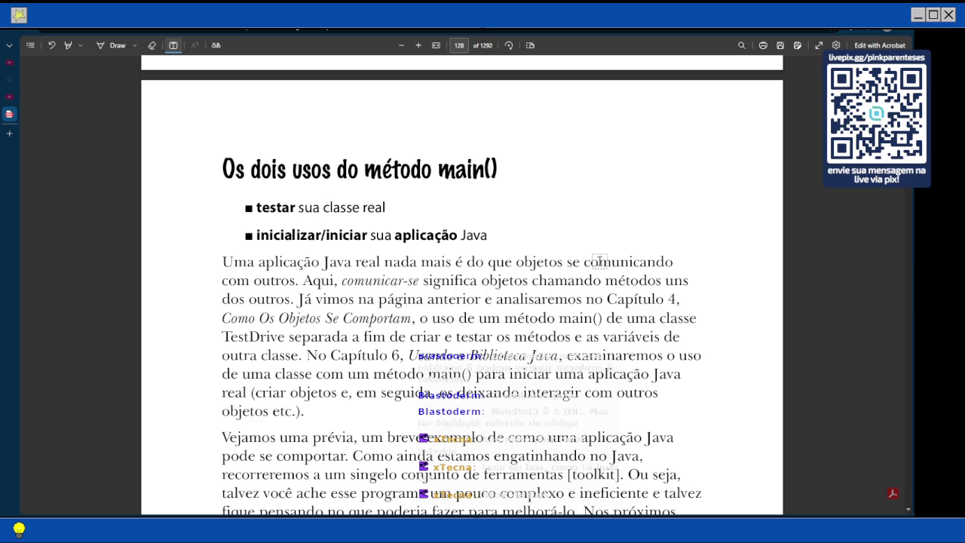
scroll(600, 261, "down", 1)
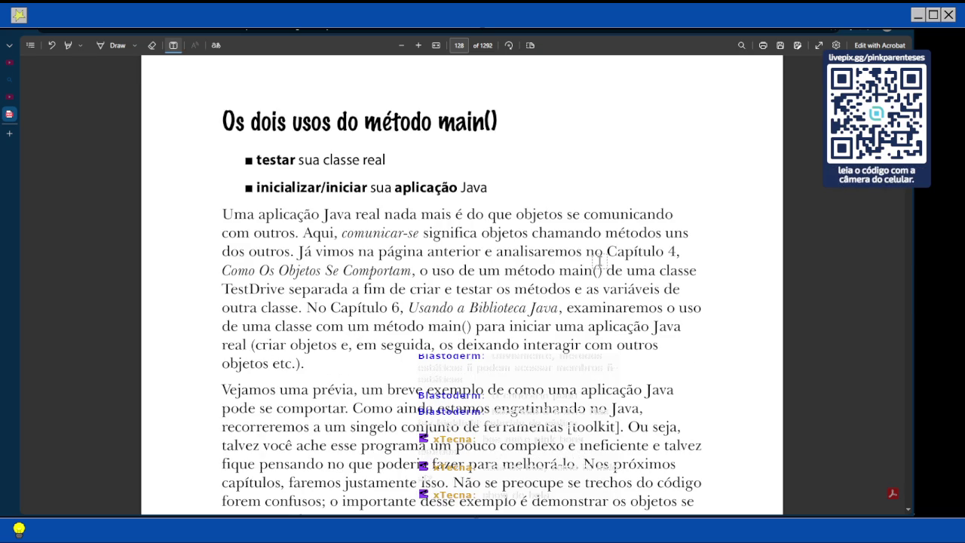
scroll(599, 261, "up", 1)
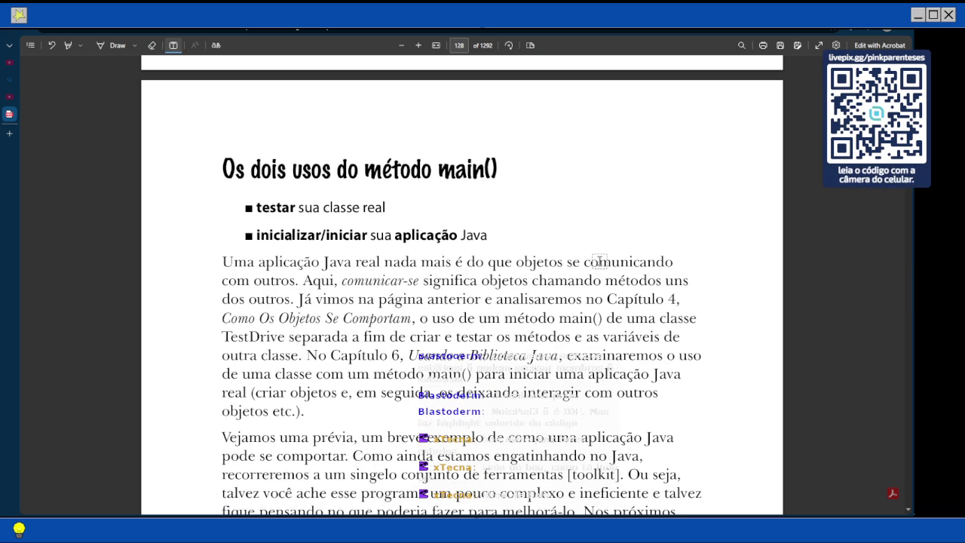
scroll(600, 261, "down", 2)
scroll(600, 261, "up", 1)
scroll(572, 263, "down", 1)
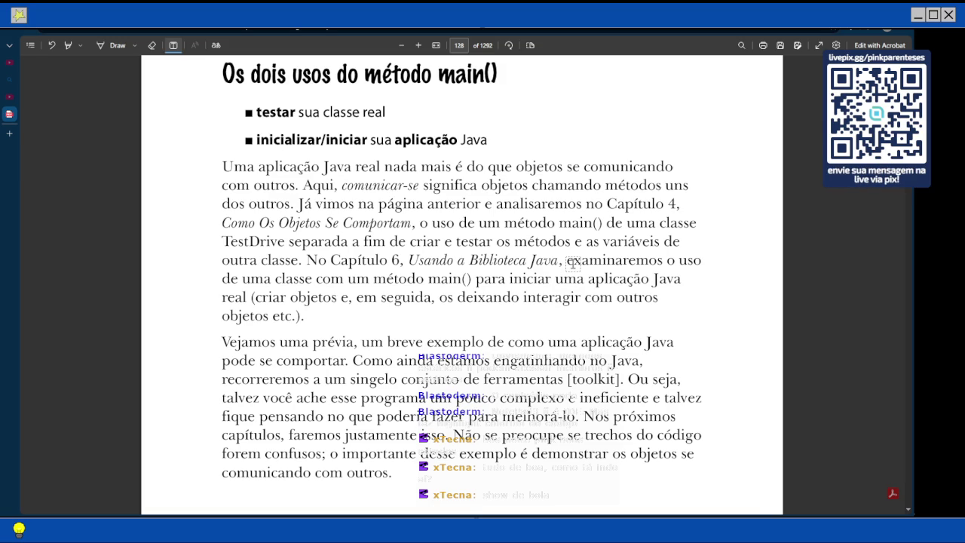
scroll(573, 263, "down", 1)
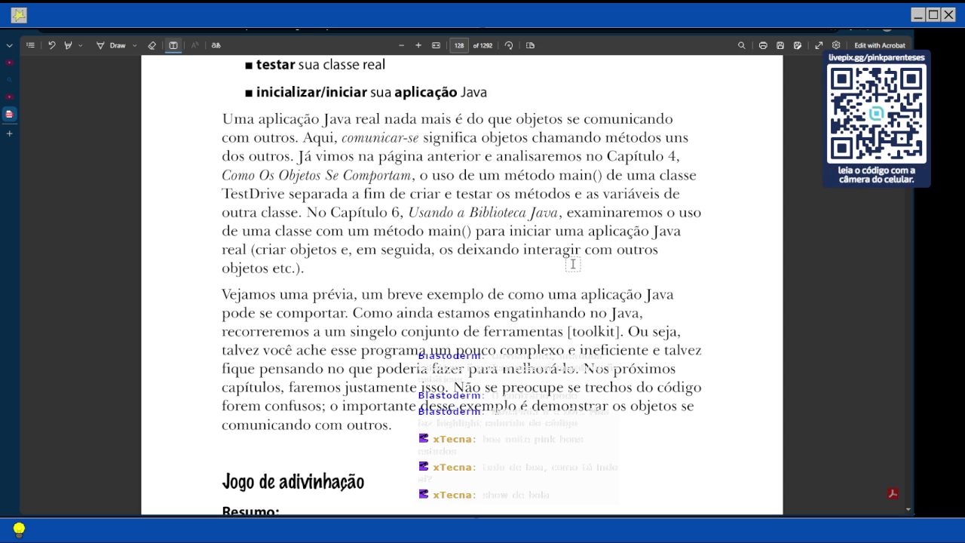
Scroll through the guessing game's summary and three classes to the 'A lógica' steps on page 129
scroll(573, 263, "down", 4)
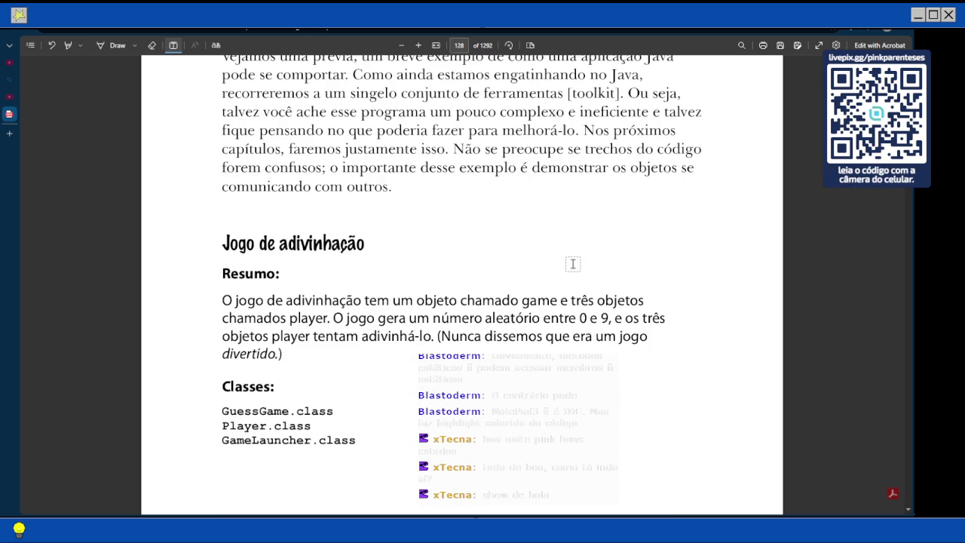
scroll(573, 264, "down", 2)
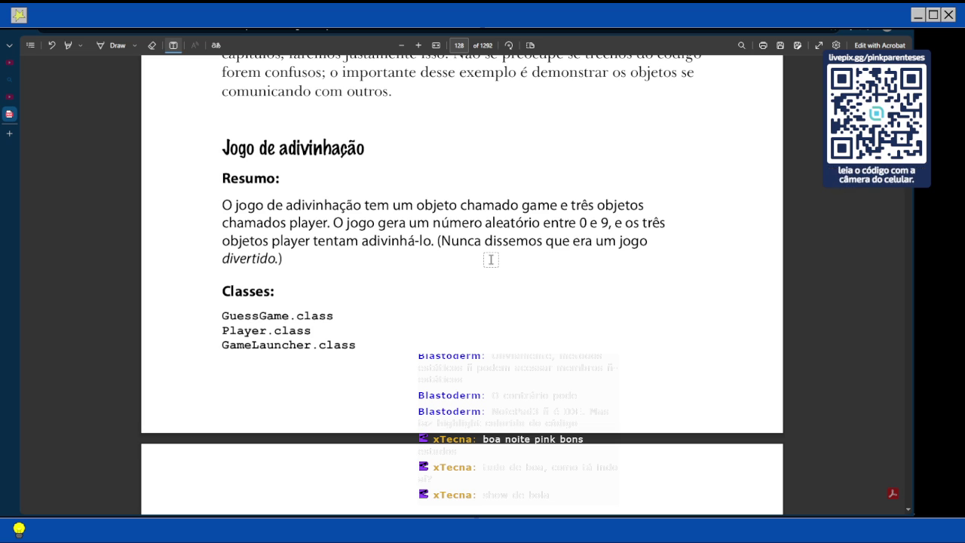
scroll(528, 255, "down", 1)
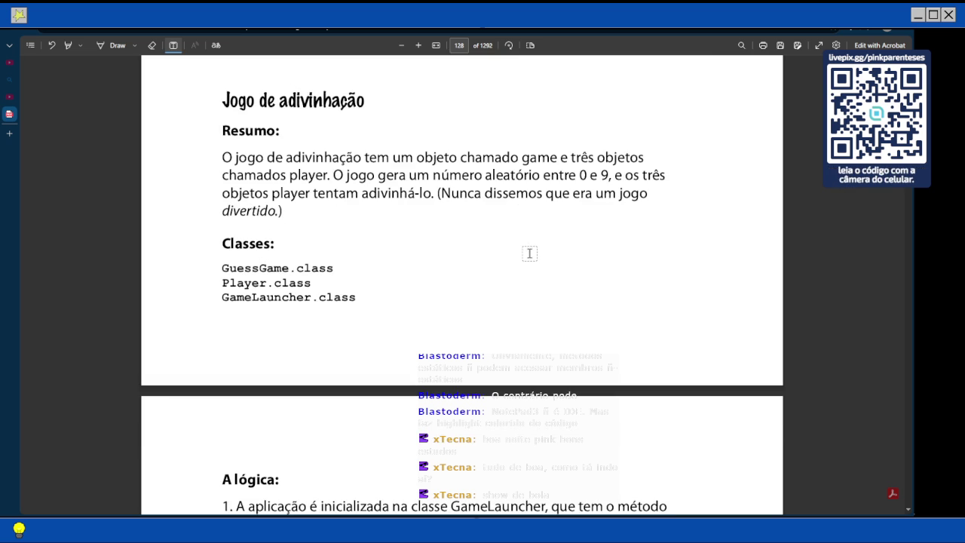
scroll(529, 253, "down", 2)
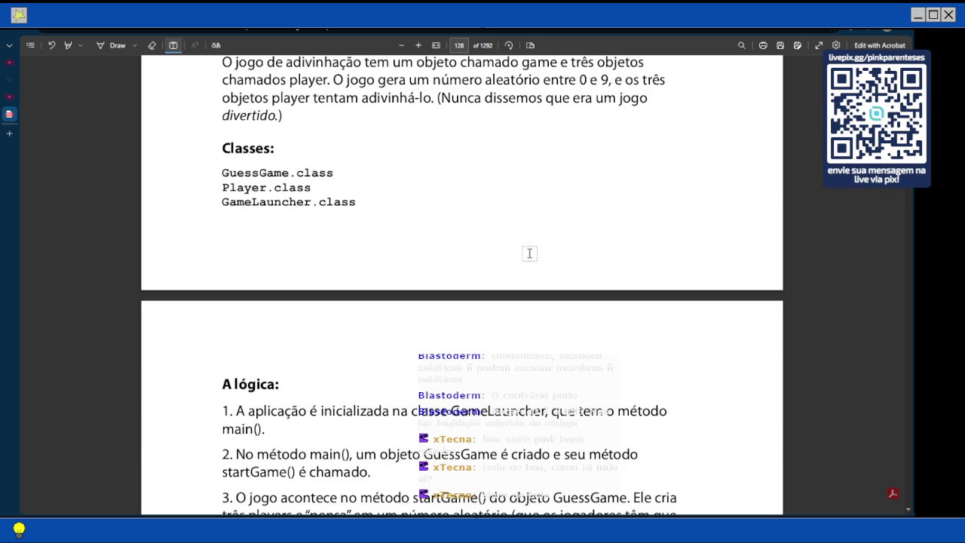
scroll(529, 254, "down", 2)
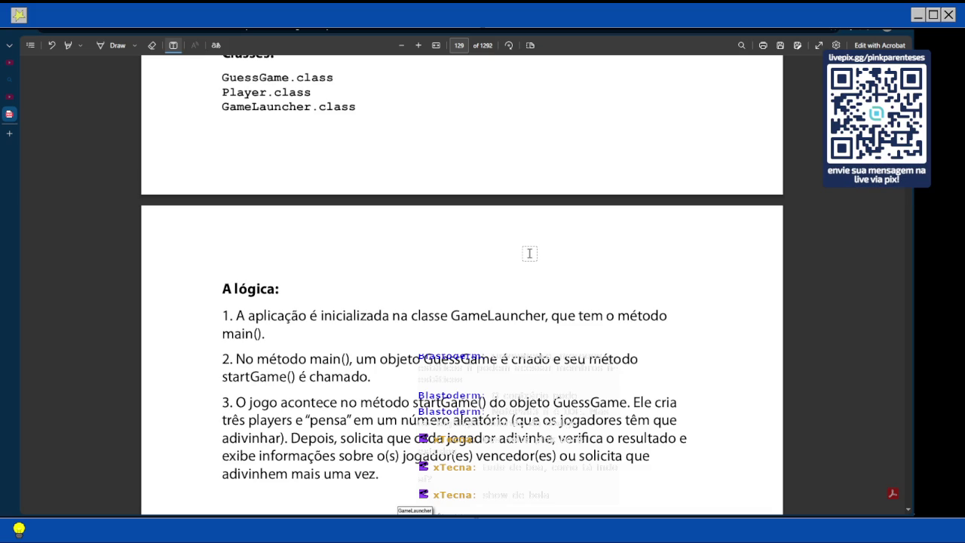
Read the 'A lógica' steps on page 129 and the start of the GuessGame class code
scroll(529, 254, "down", 3)
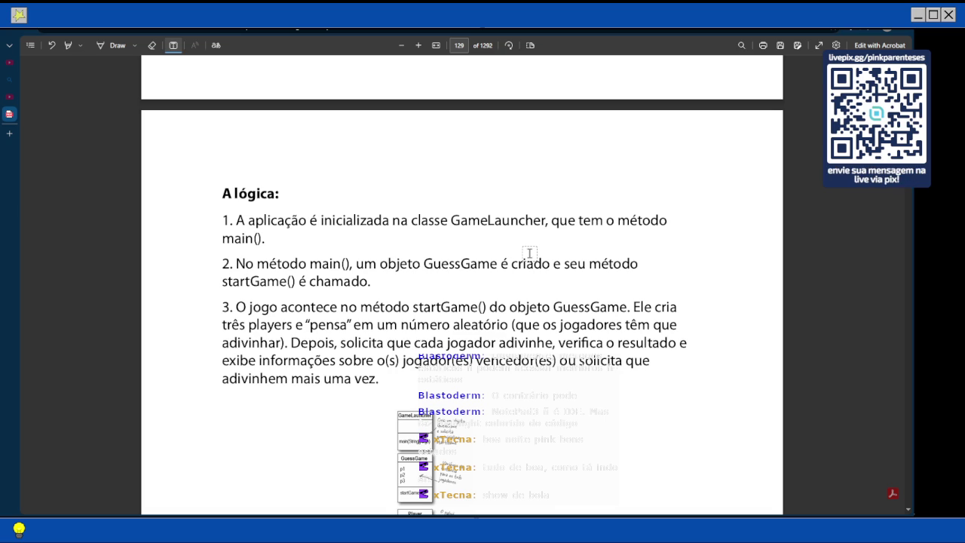
scroll(530, 253, "down", 2)
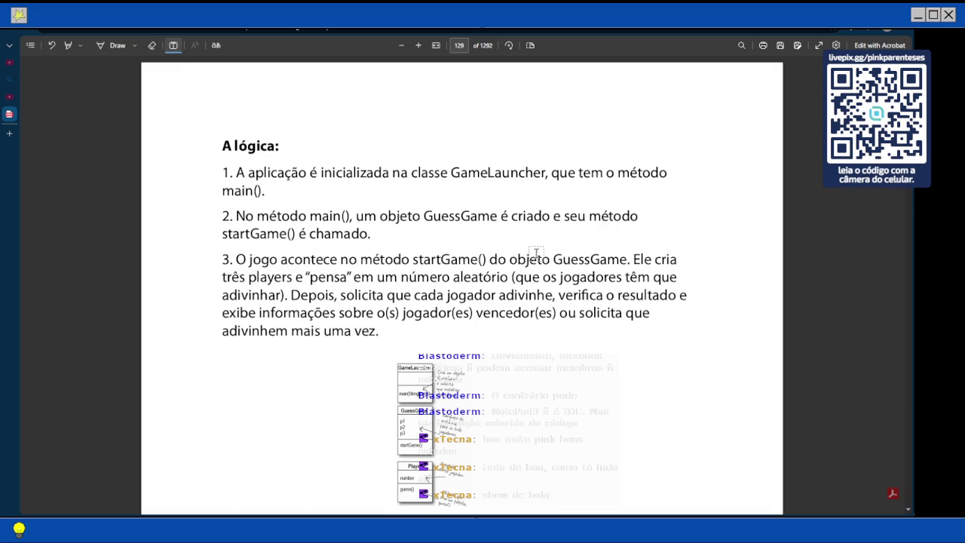
scroll(537, 254, "down", 2)
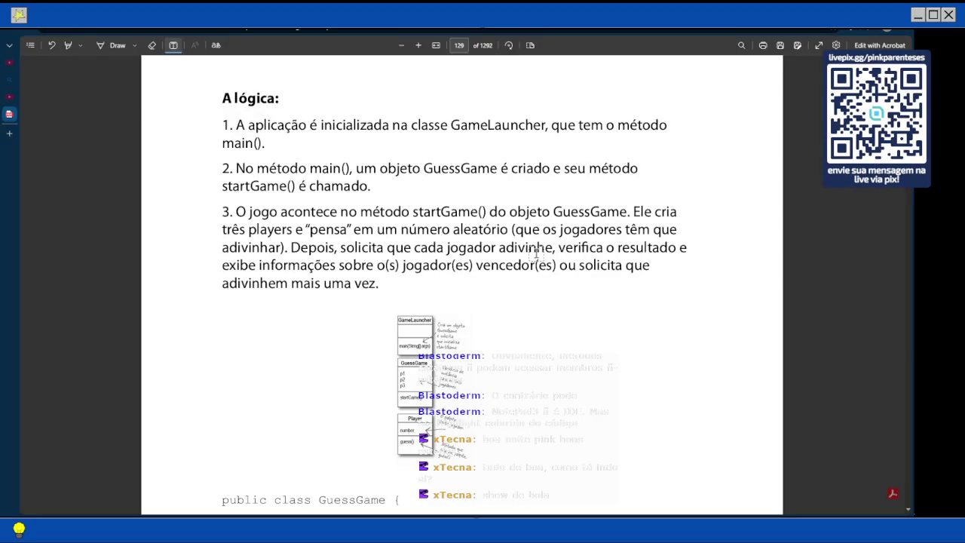
scroll(537, 253, "down", 1)
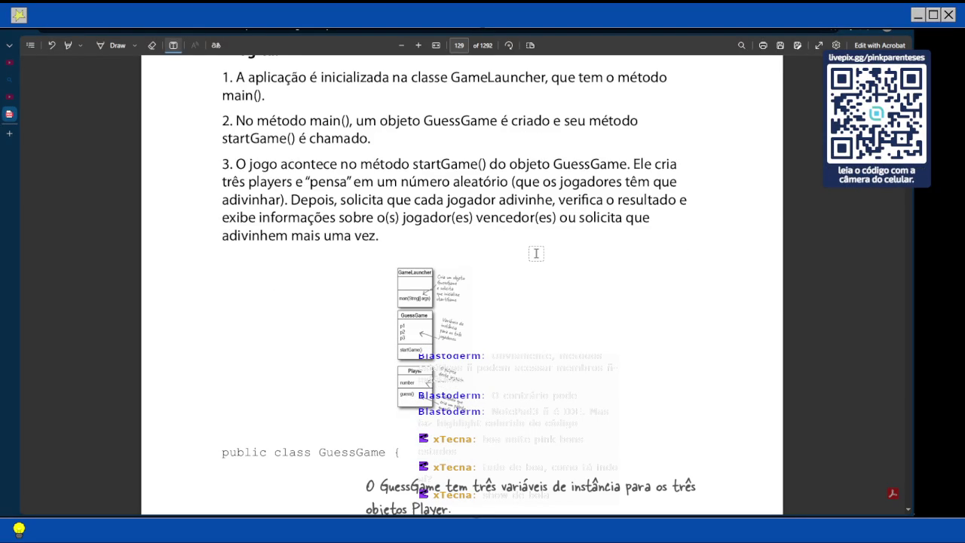
scroll(536, 254, "down", 1)
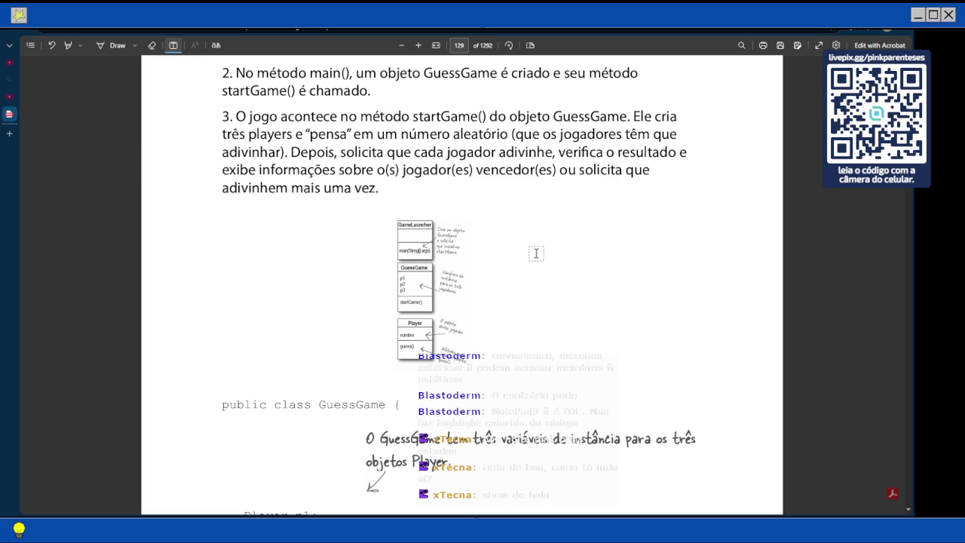
scroll(536, 253, "down", 1)
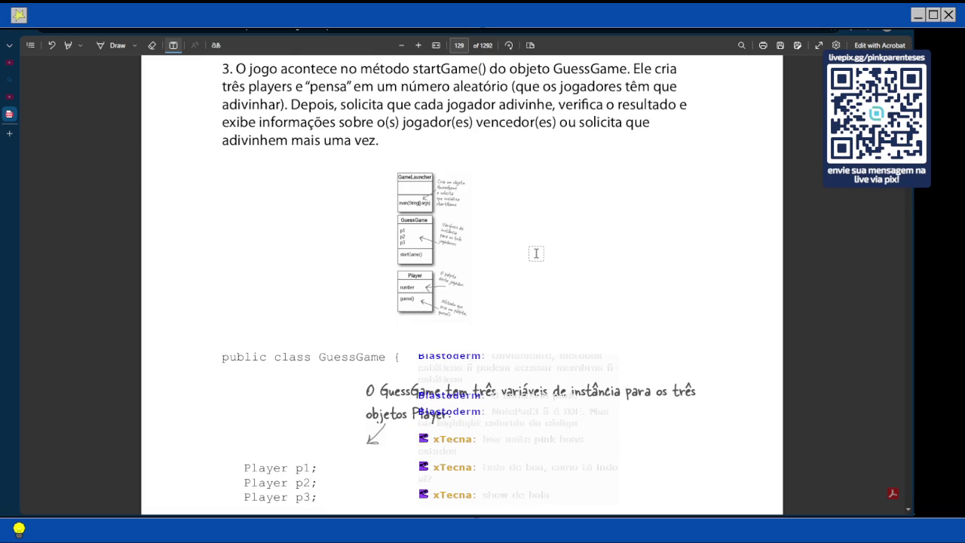
scroll(536, 253, "down", 2)
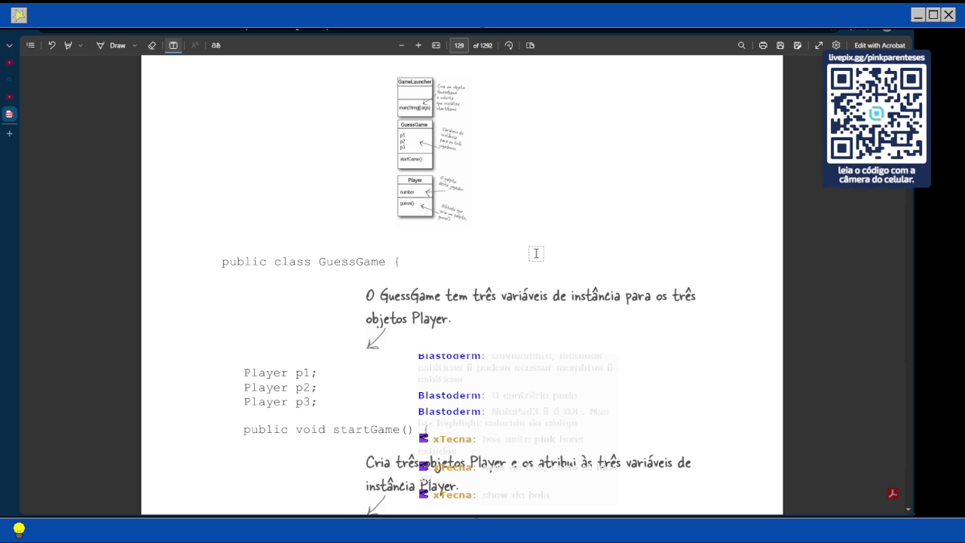
Follow the GuessGame startGame code and its annotations down to the variable declarations on page 130
scroll(536, 254, "down", 1)
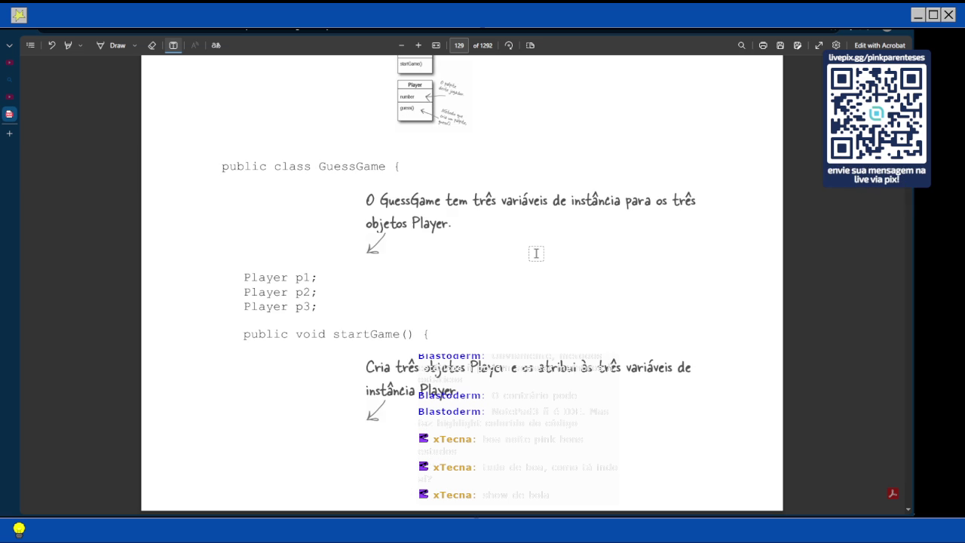
scroll(536, 253, "down", 1)
scroll(537, 253, "down", 5)
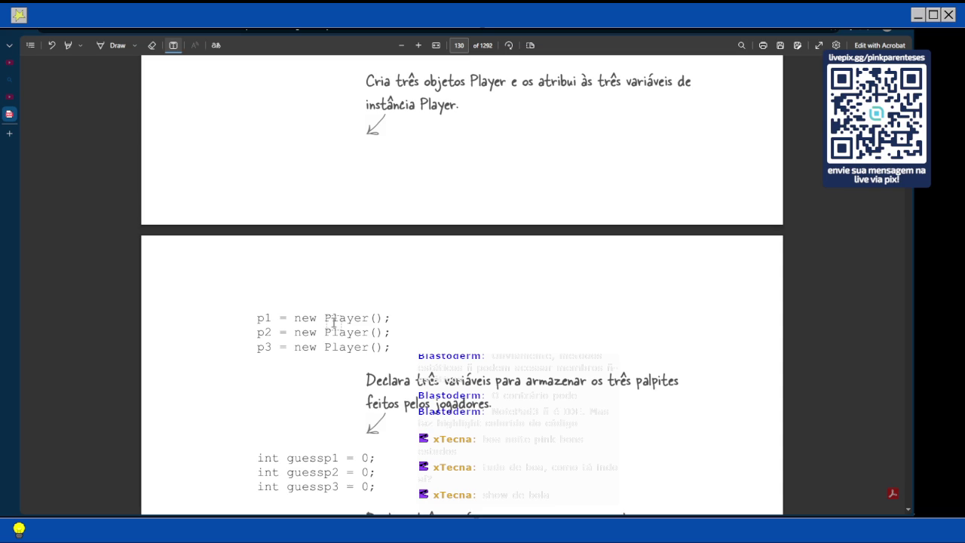
scroll(334, 323, "down", 2)
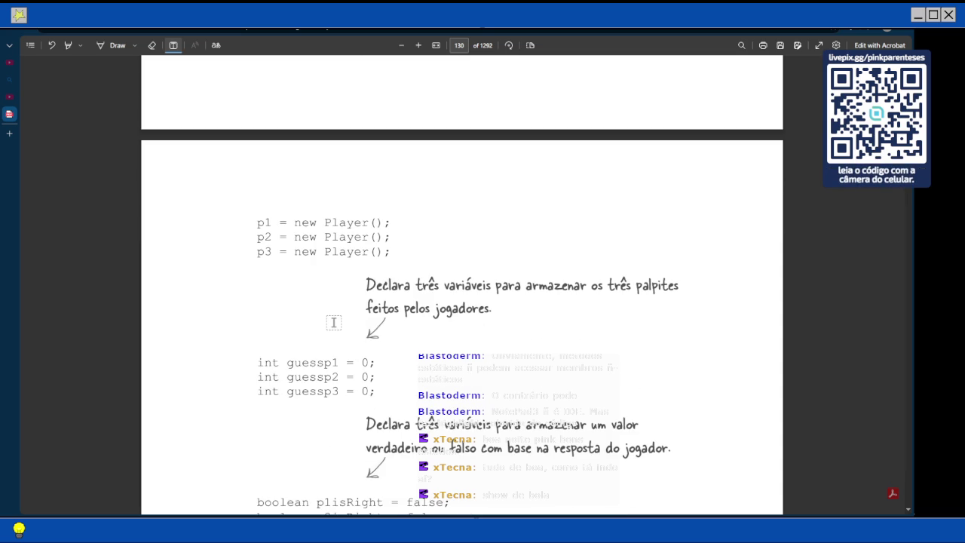
scroll(334, 323, "down", 1)
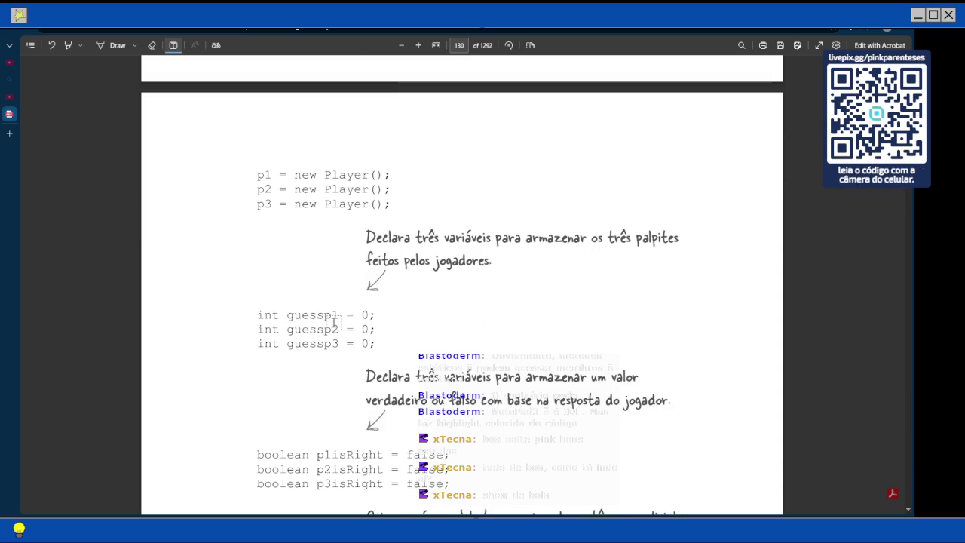
scroll(334, 323, "down", 1)
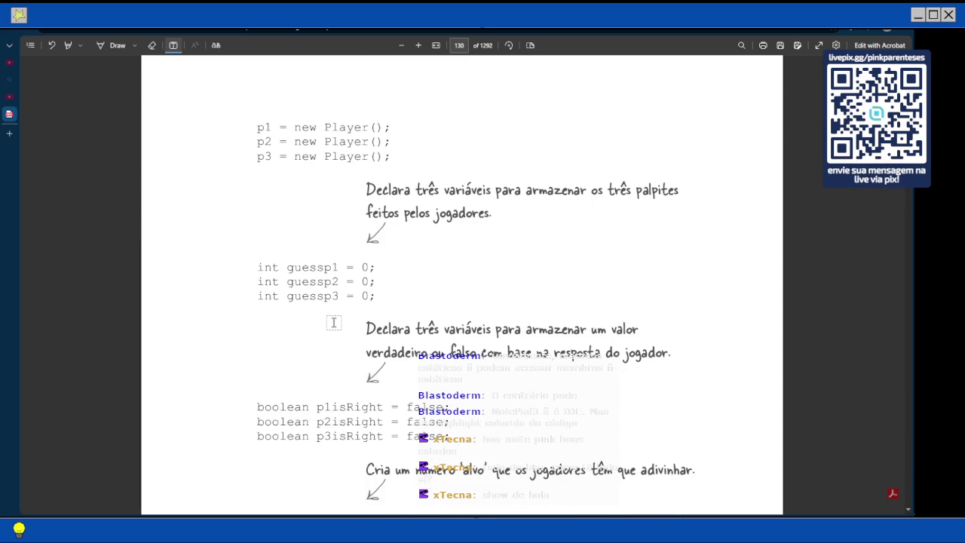
scroll(334, 323, "down", 1)
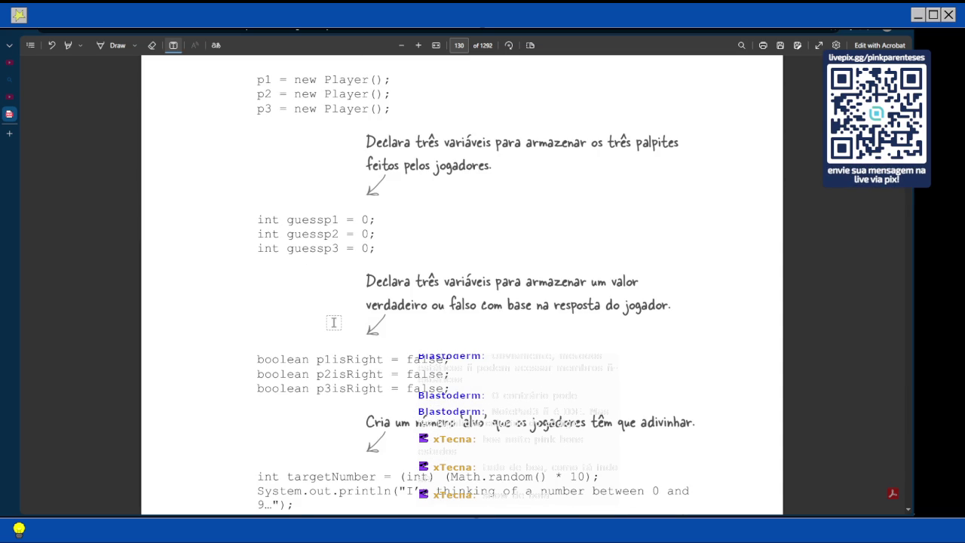
scroll(334, 322, "down", 3)
scroll(334, 322, "down", 1)
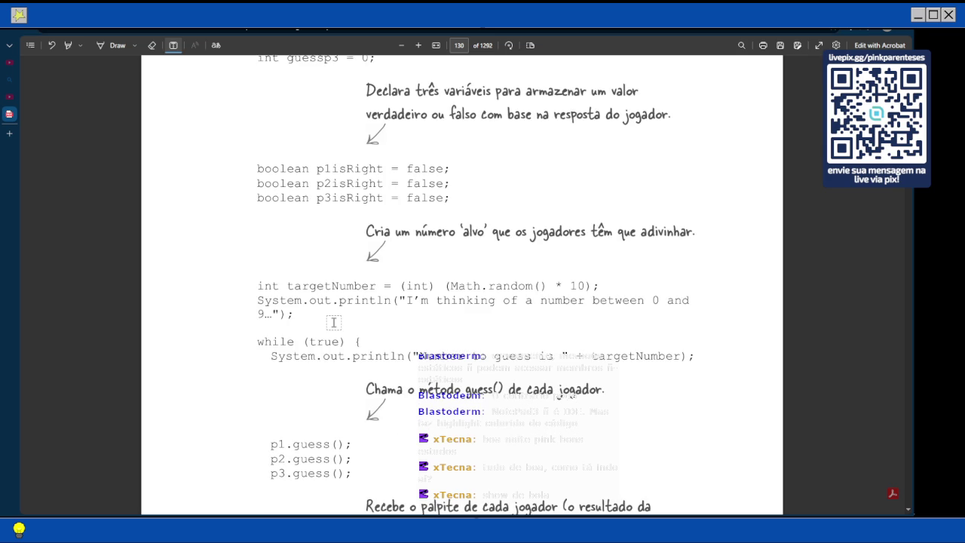
scroll(334, 322, "down", 1)
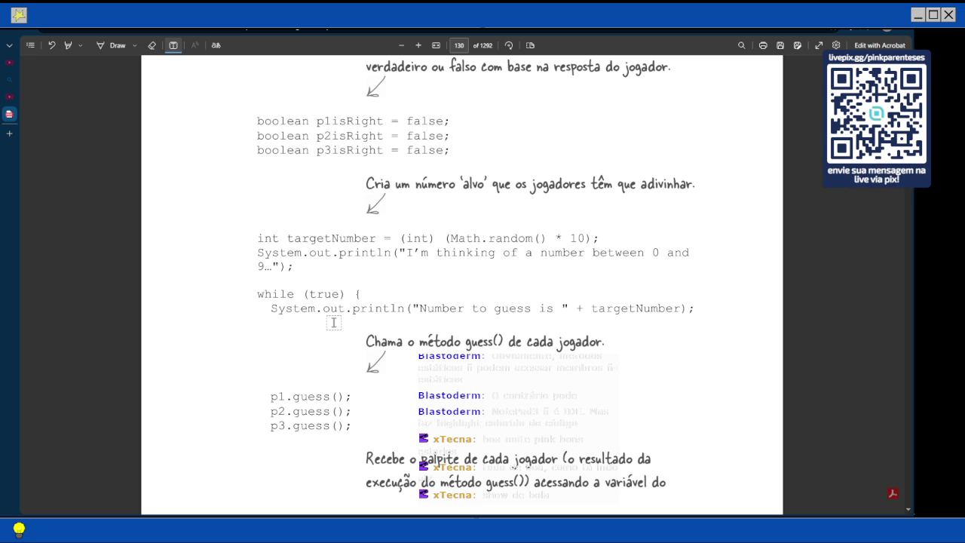
scroll(333, 322, "down", 1)
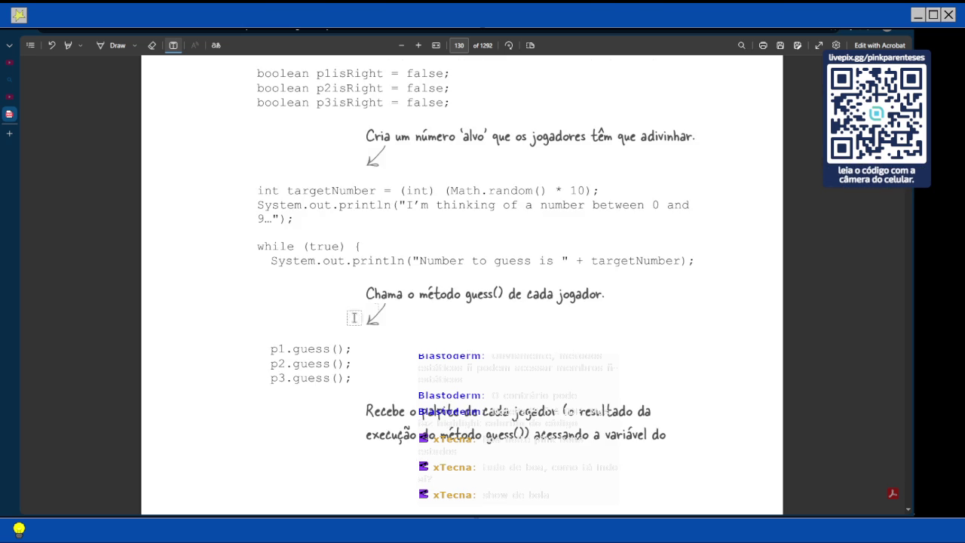
scroll(400, 298, "down", 4)
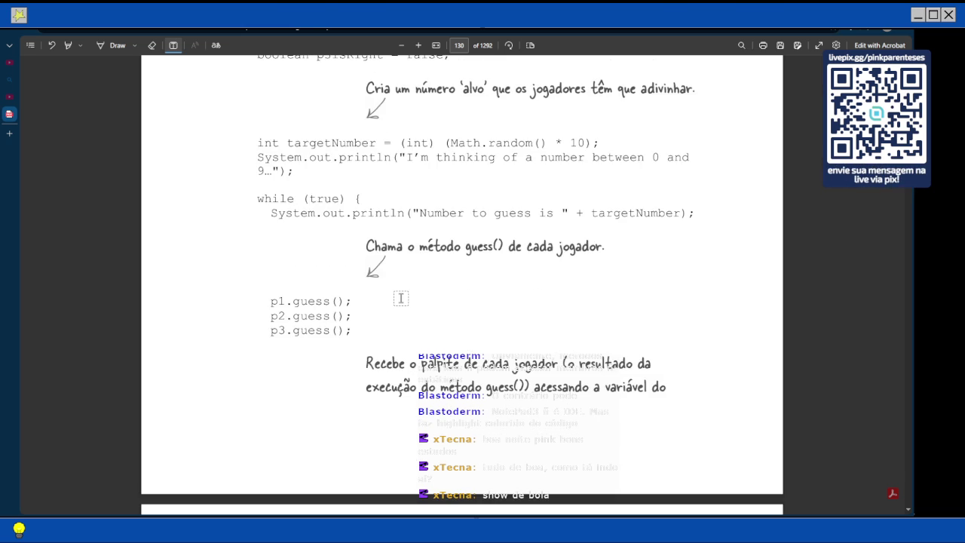
scroll(400, 298, "down", 3)
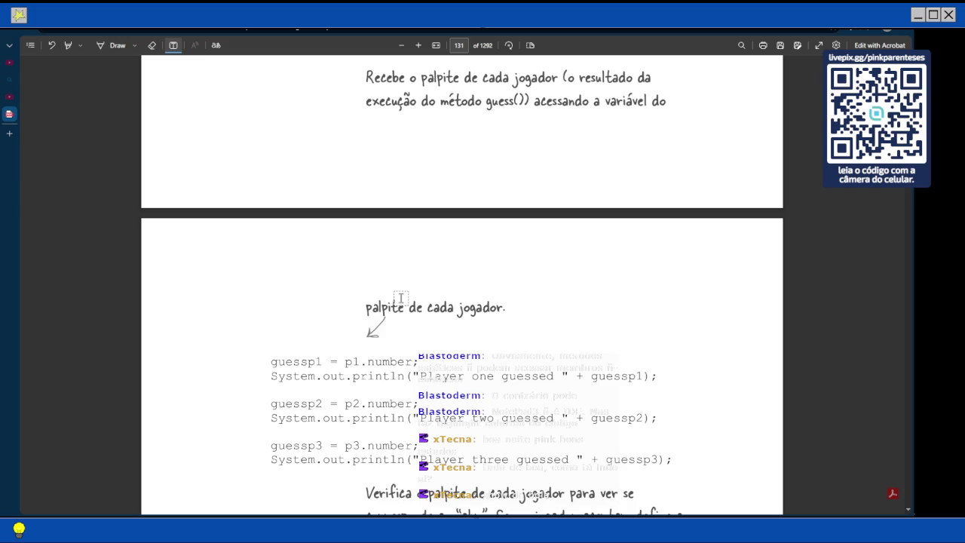
scroll(400, 298, "down", 2)
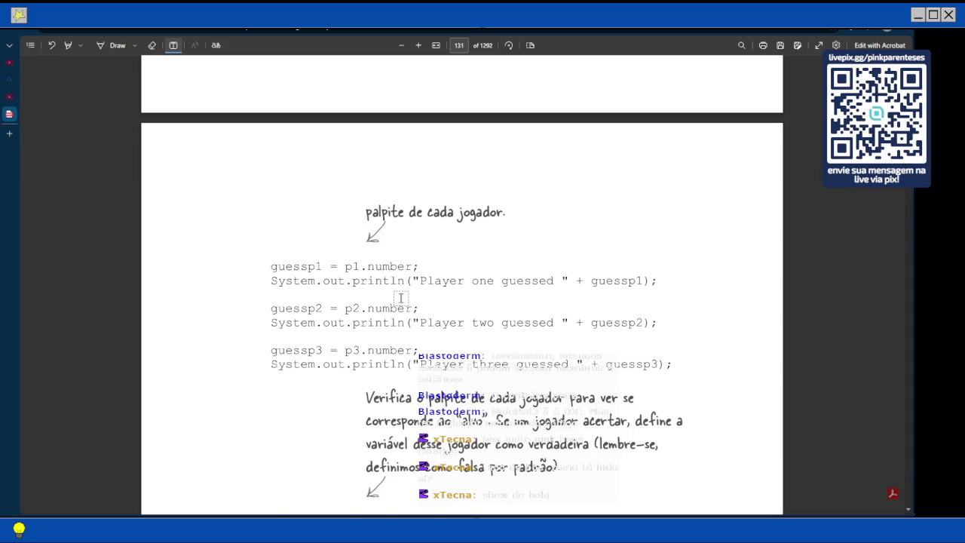
Continue to page 131, where each player's guess is checked against targetNumber
scroll(400, 298, "down", 1)
scroll(401, 298, "down", 2)
scroll(401, 298, "up", 2)
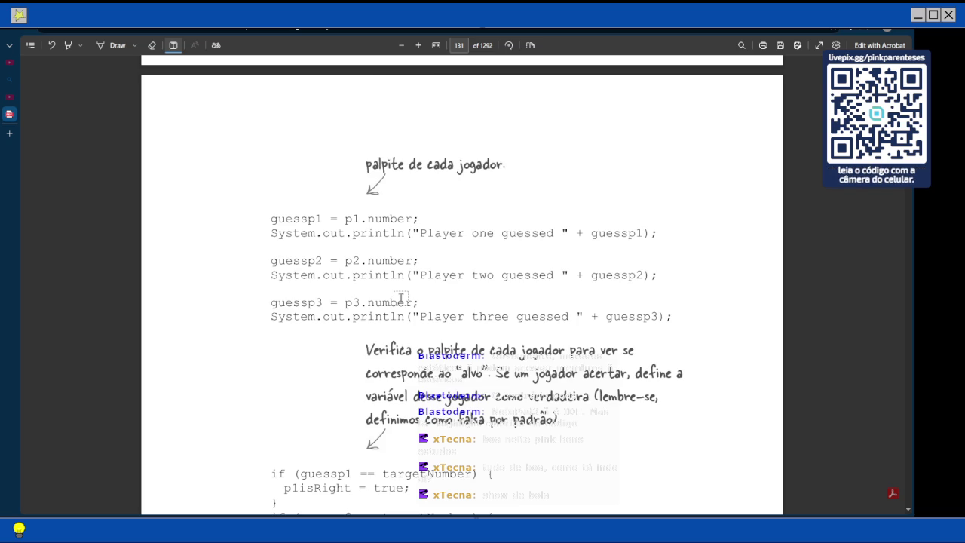
scroll(400, 297, "down", 1)
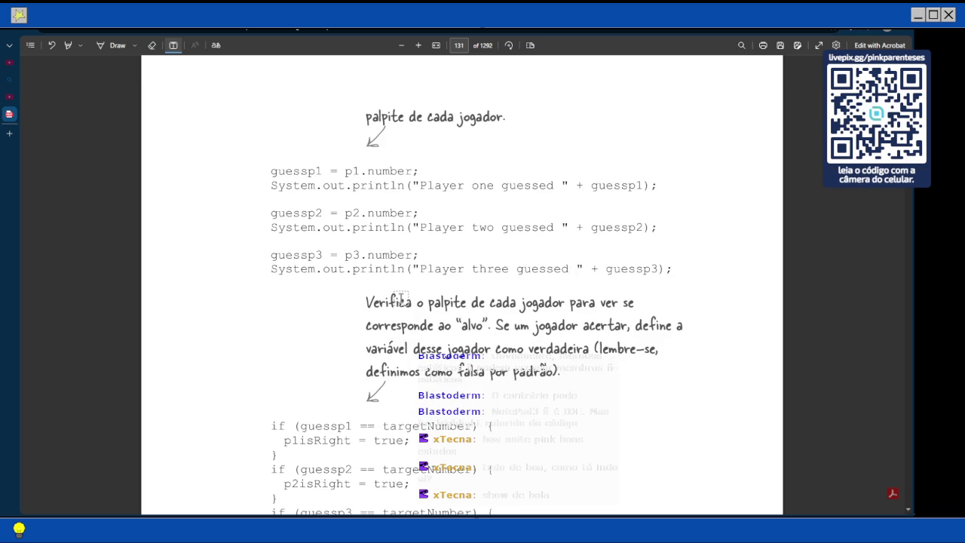
scroll(401, 298, "up", 13)
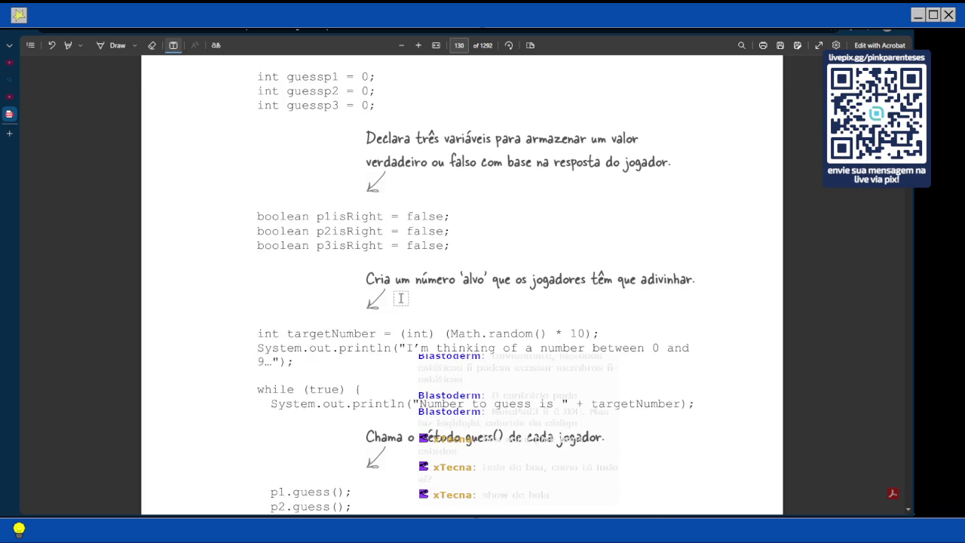
scroll(343, 205, "down", 4)
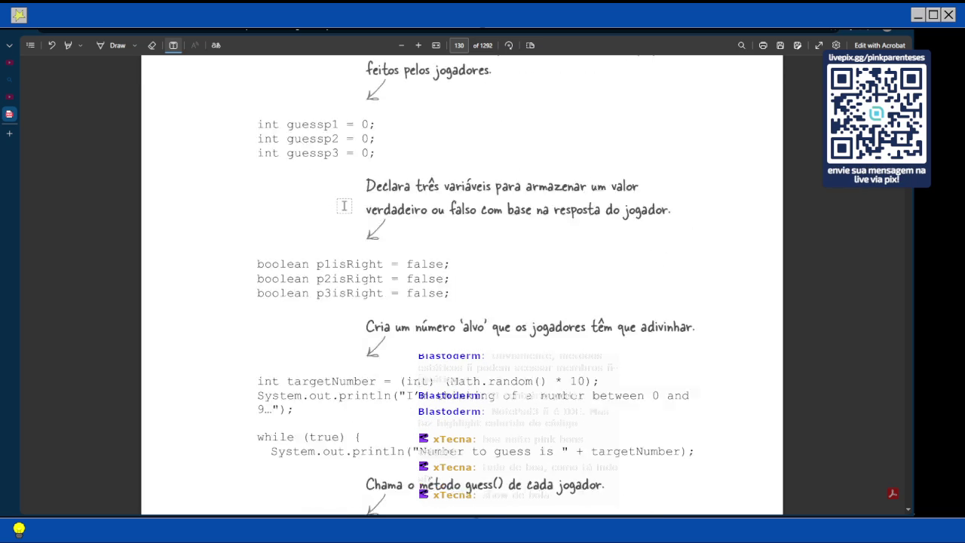
scroll(344, 205, "down", 1)
Scroll through the guess-checking code on pages 131–132 to the 'Rodando o Jogo de Adivinhação' heading
scroll(344, 205, "down", 12)
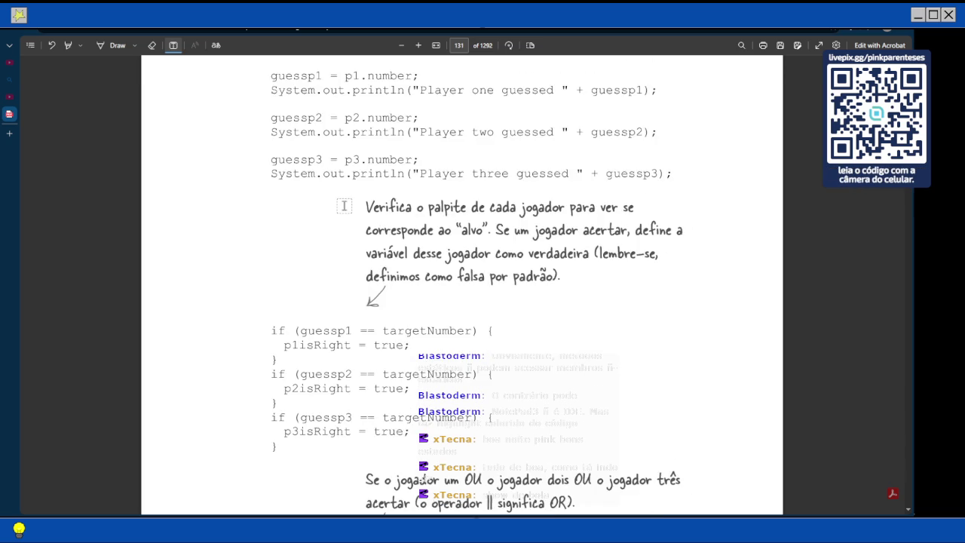
scroll(344, 204, "up", 1)
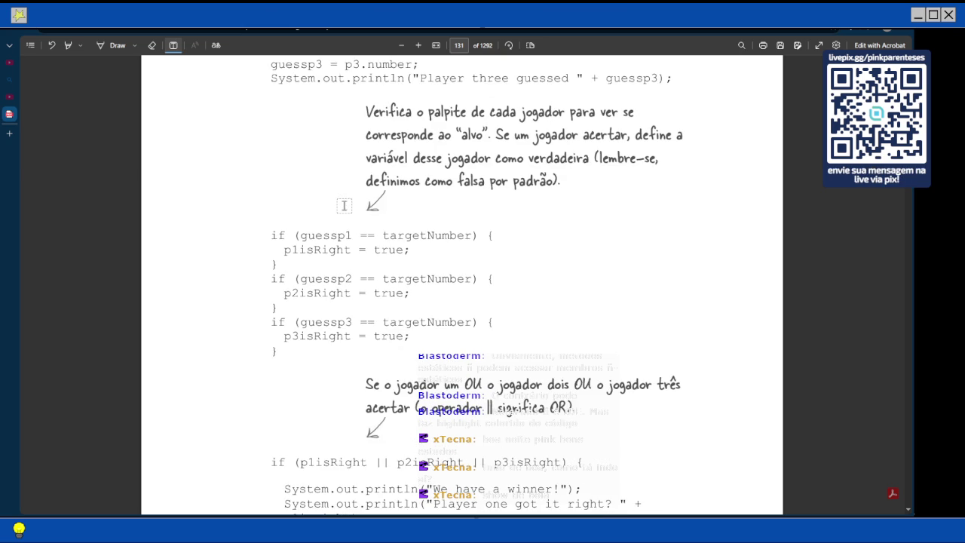
scroll(343, 205, "down", 1)
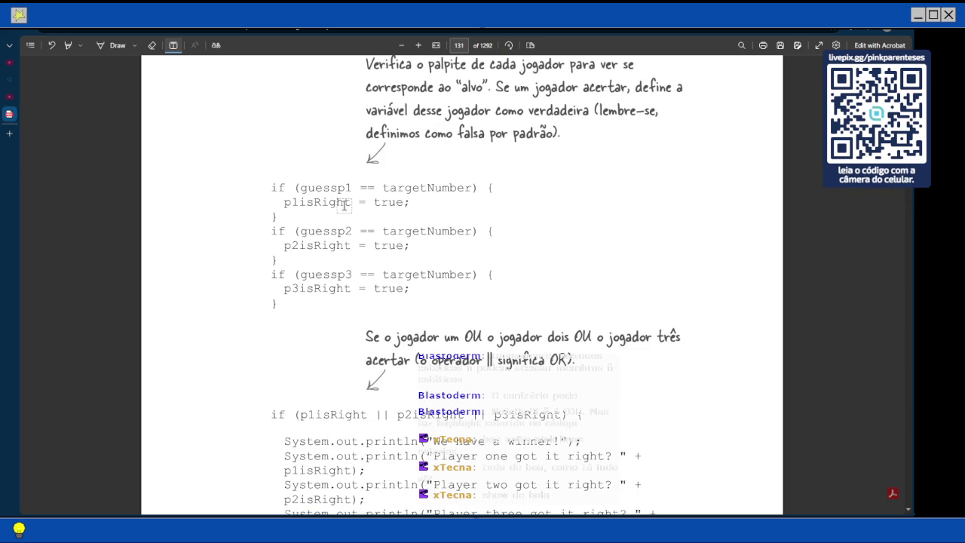
scroll(344, 205, "down", 2)
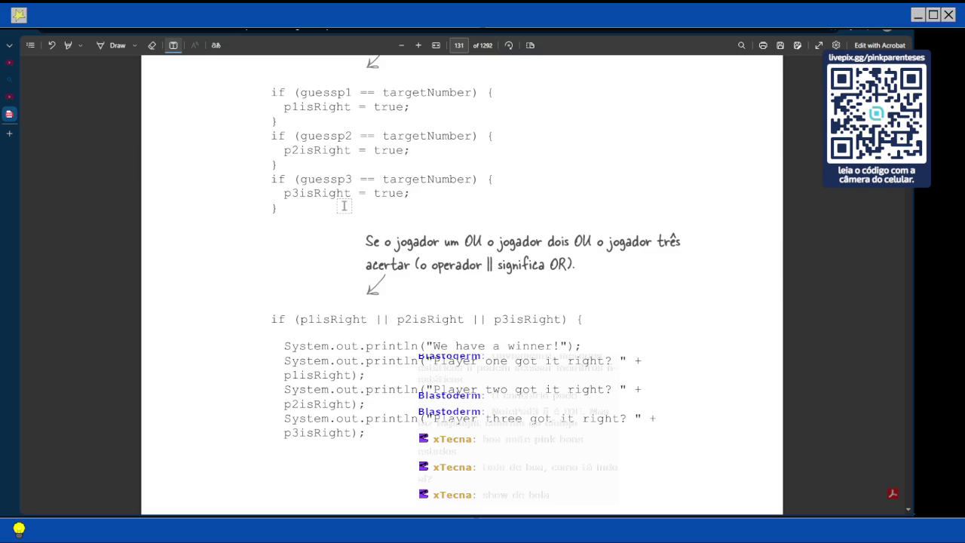
scroll(344, 205, "down", 4)
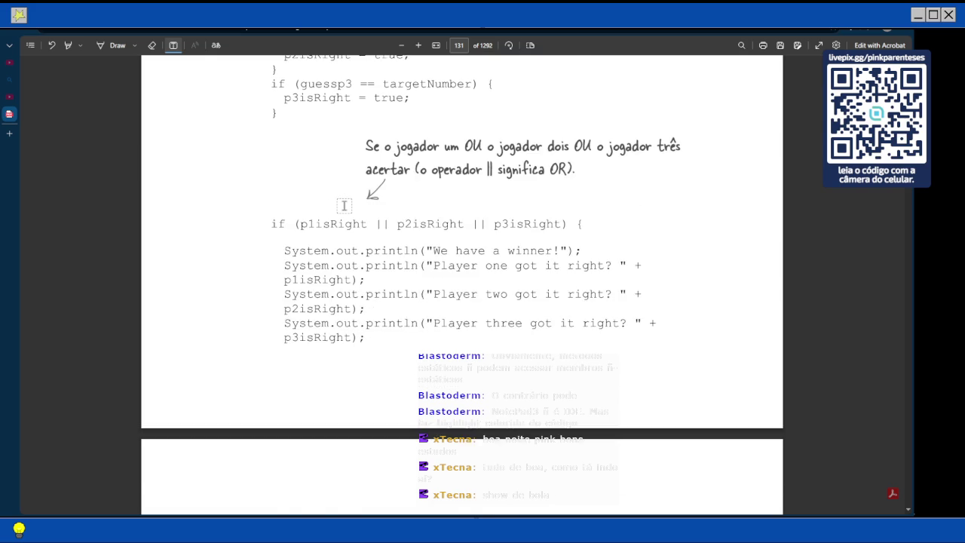
scroll(344, 205, "down", 2)
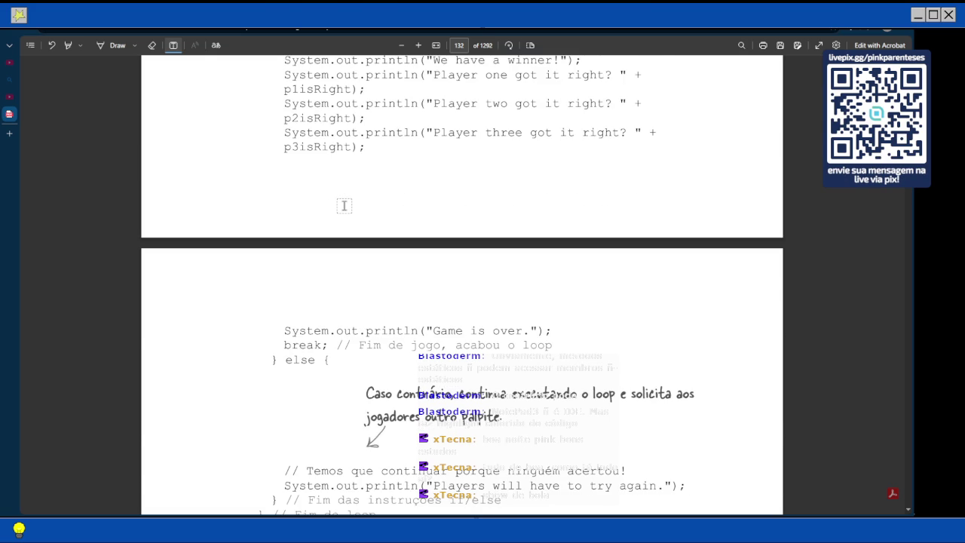
scroll(344, 205, "up", 3)
scroll(344, 205, "down", 5)
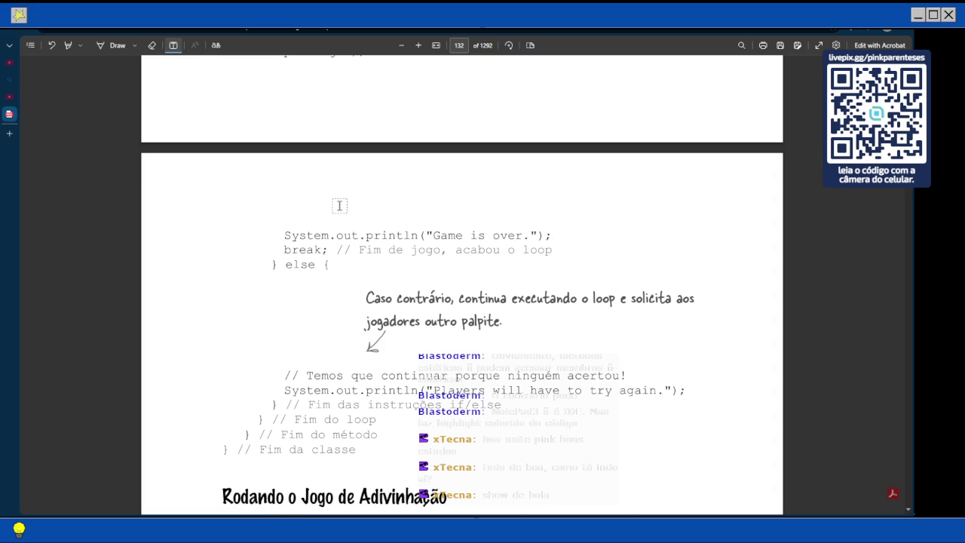
scroll(339, 205, "down", 1)
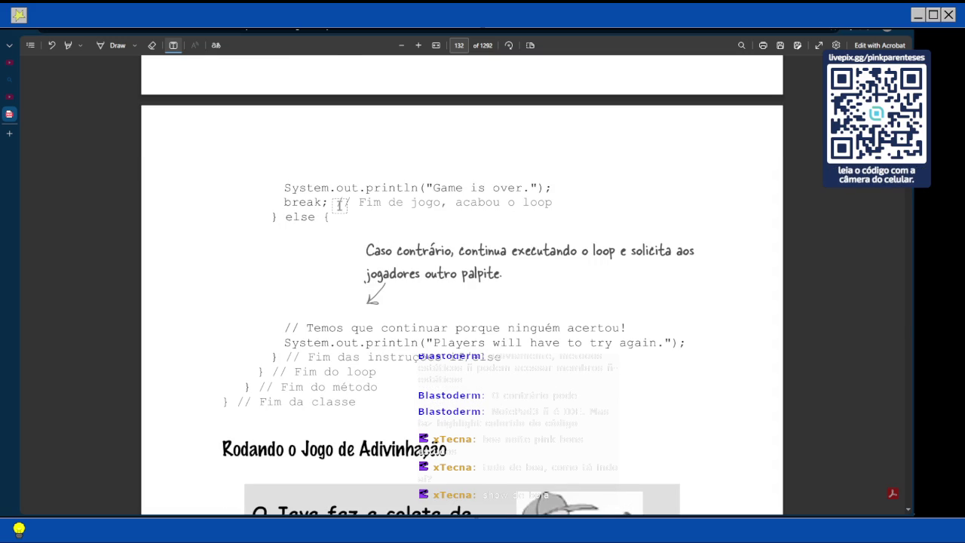
Scroll past the 'O Java faz a coleta de lixo' box to the 'Saída' heading on page 133
scroll(339, 205, "down", 1)
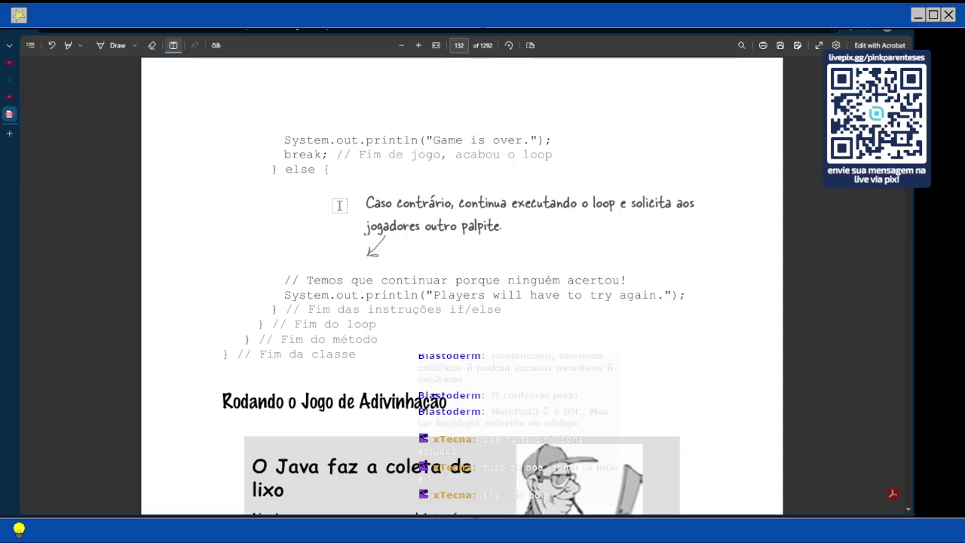
scroll(339, 205, "down", 1)
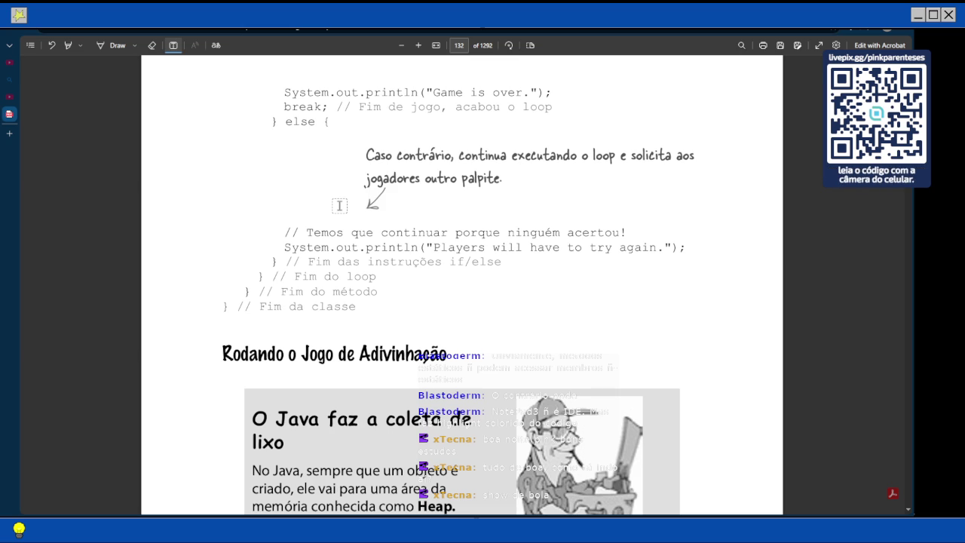
scroll(339, 205, "down", 2)
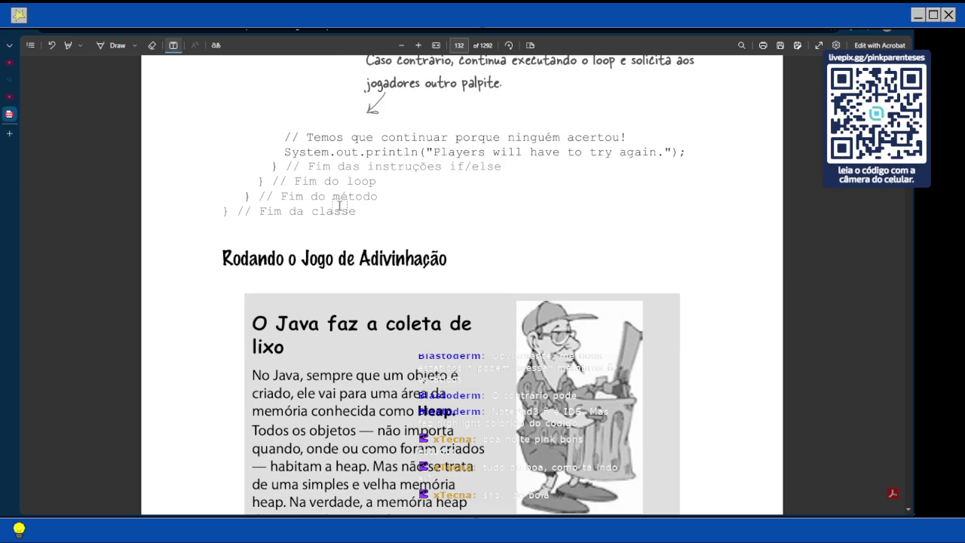
scroll(339, 205, "down", 4)
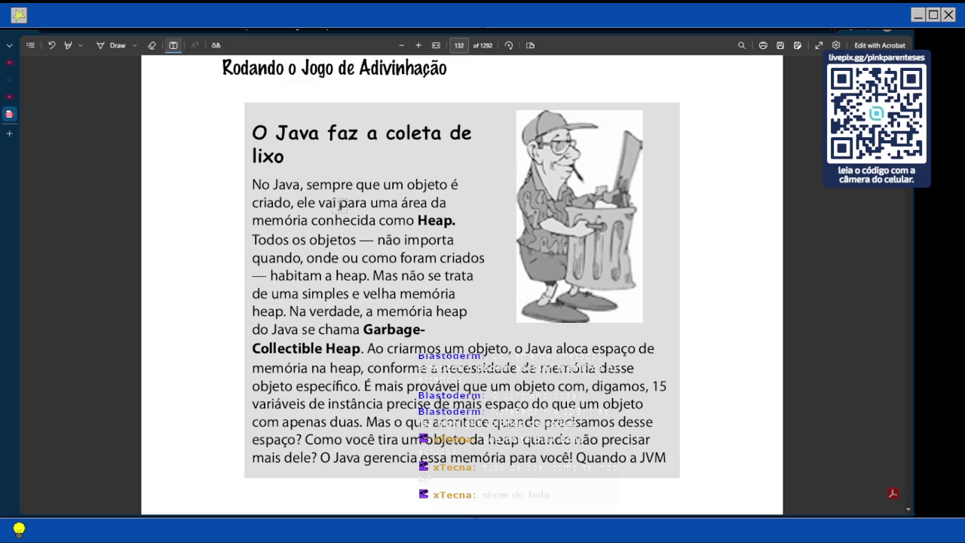
scroll(341, 205, "down", 1)
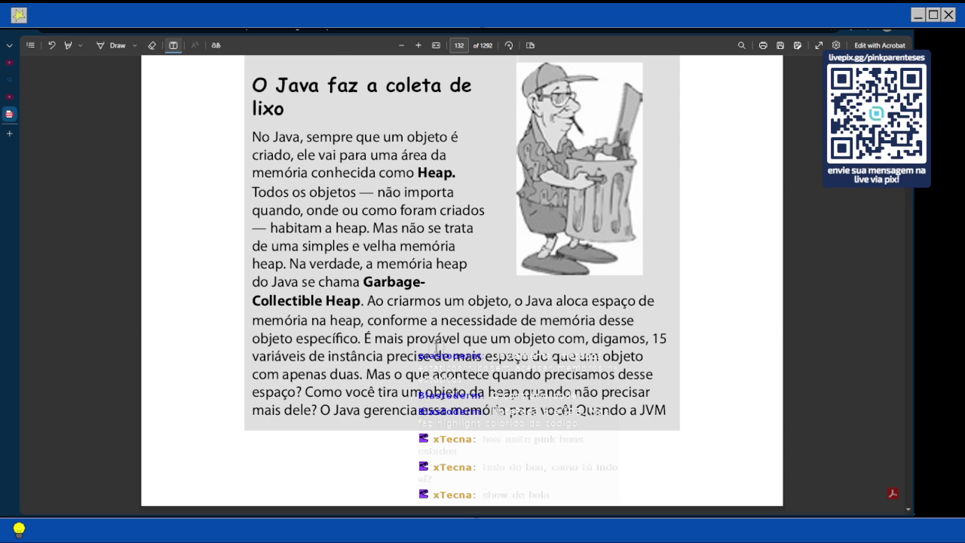
scroll(437, 349, "down", 3)
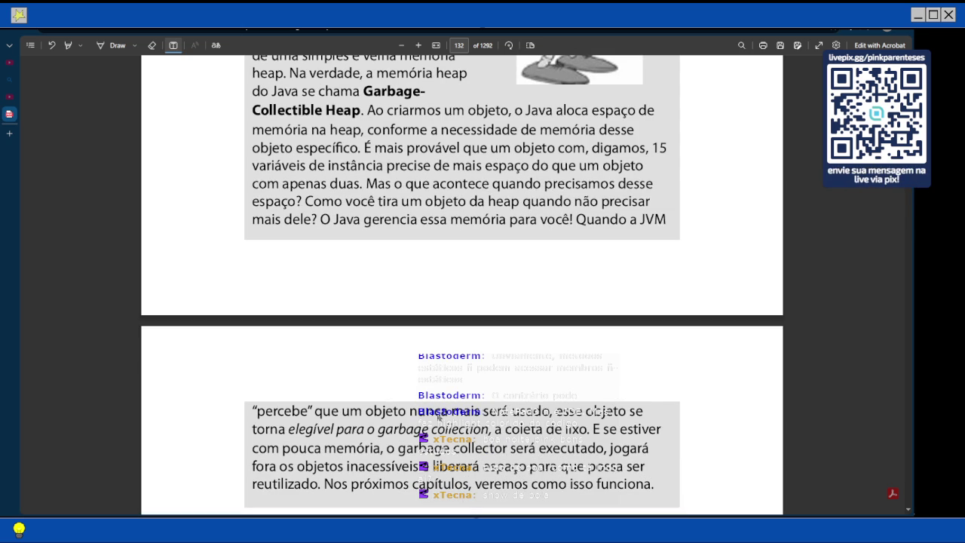
scroll(438, 417, "down", 1)
scroll(438, 417, "down", 2)
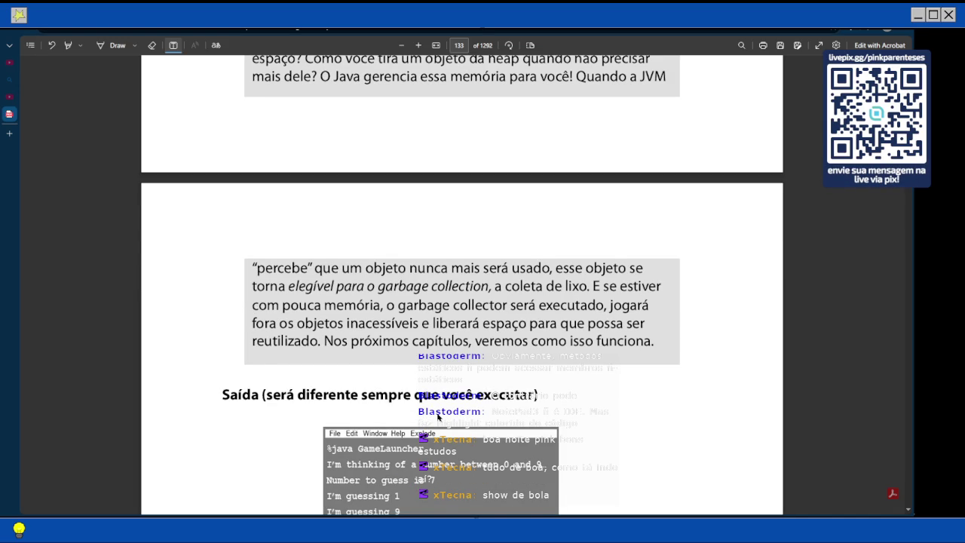
Adjust page 133 so the GameLauncher console output shows through 'We have a winner!'
scroll(438, 417, "up", 1)
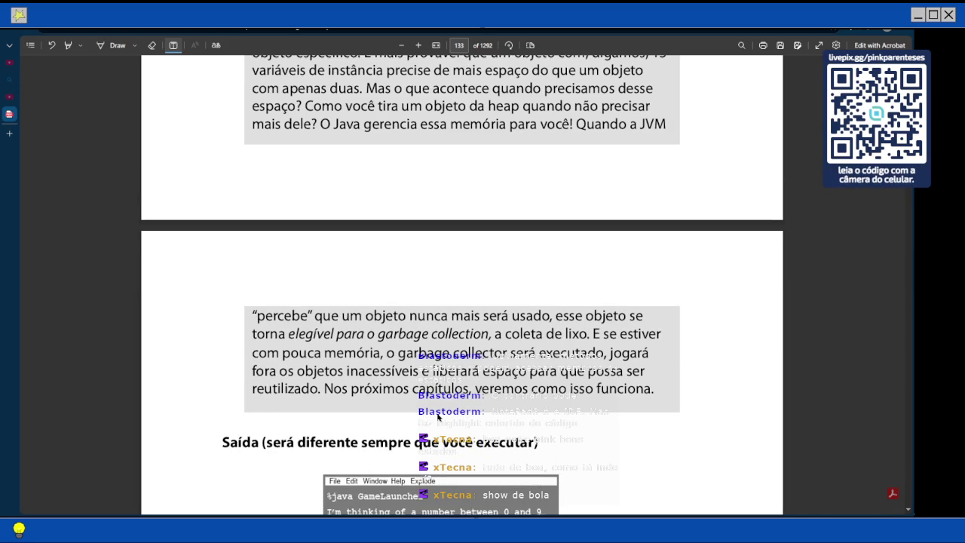
scroll(439, 417, "up", 2)
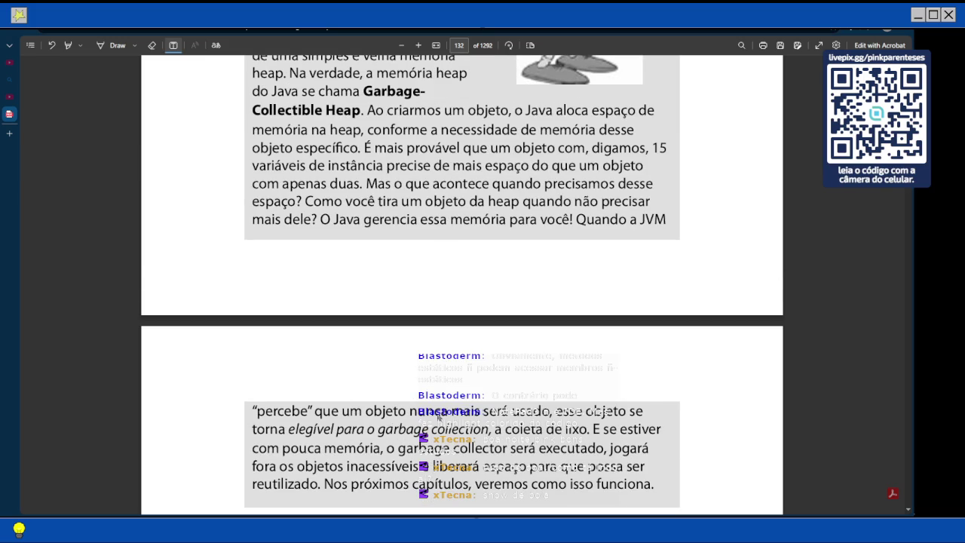
scroll(438, 417, "down", 1)
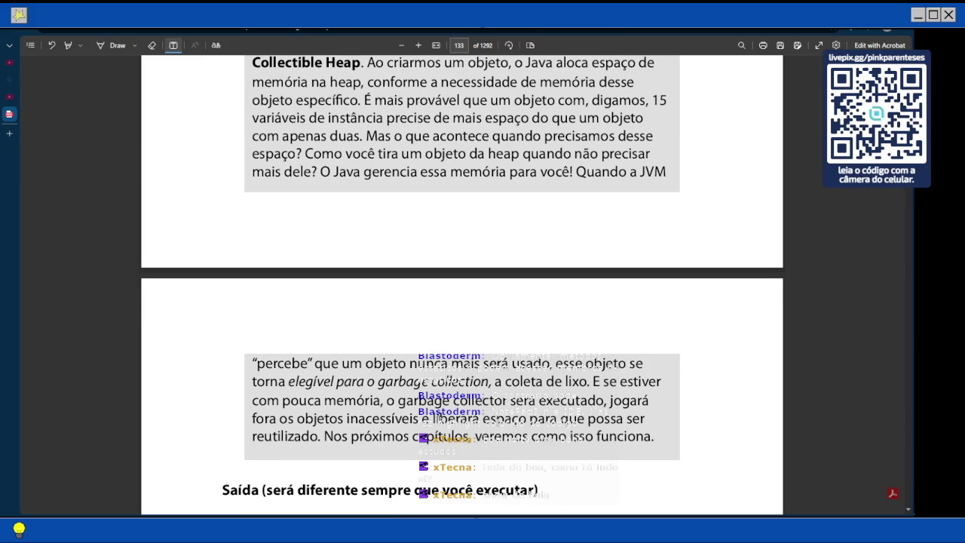
scroll(517, 324, "down", 3)
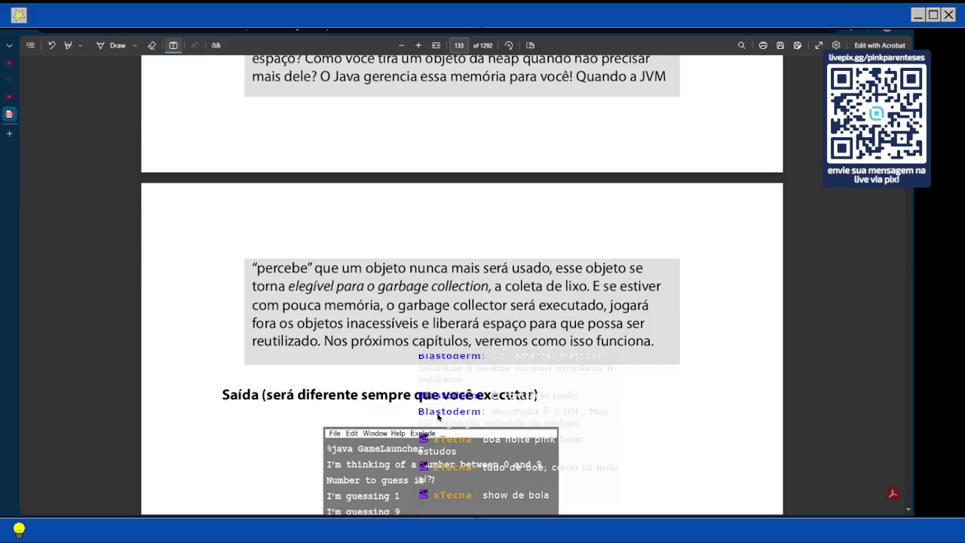
scroll(518, 324, "down", 1)
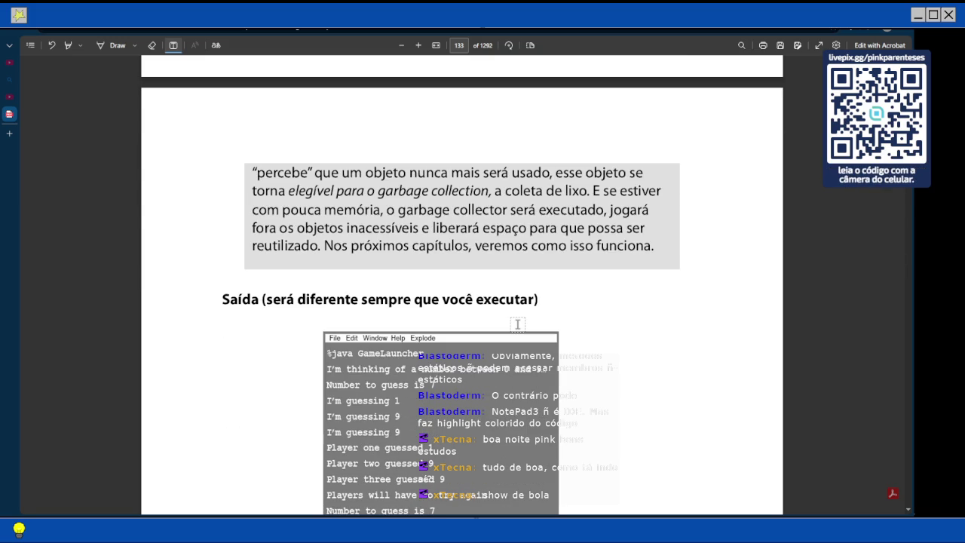
scroll(517, 324, "down", 1)
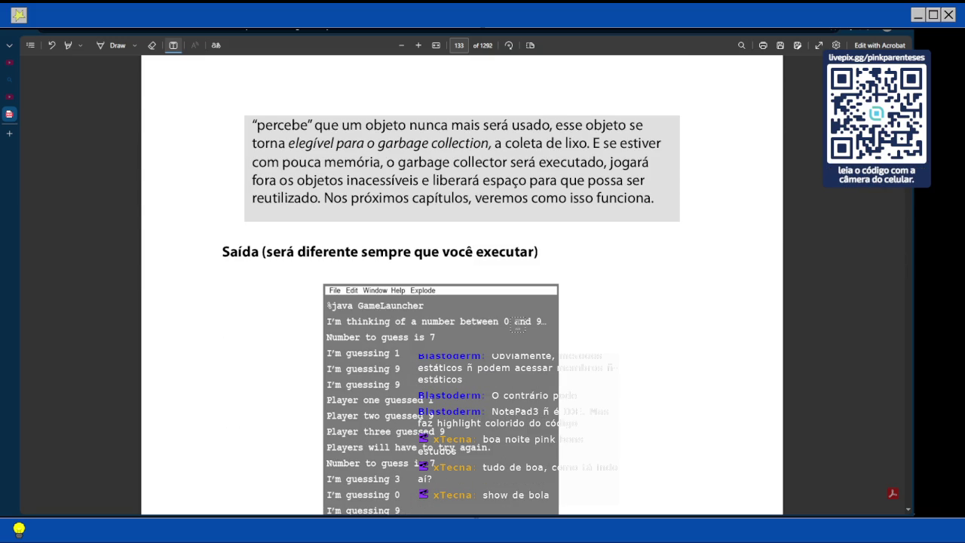
scroll(517, 323, "down", 2)
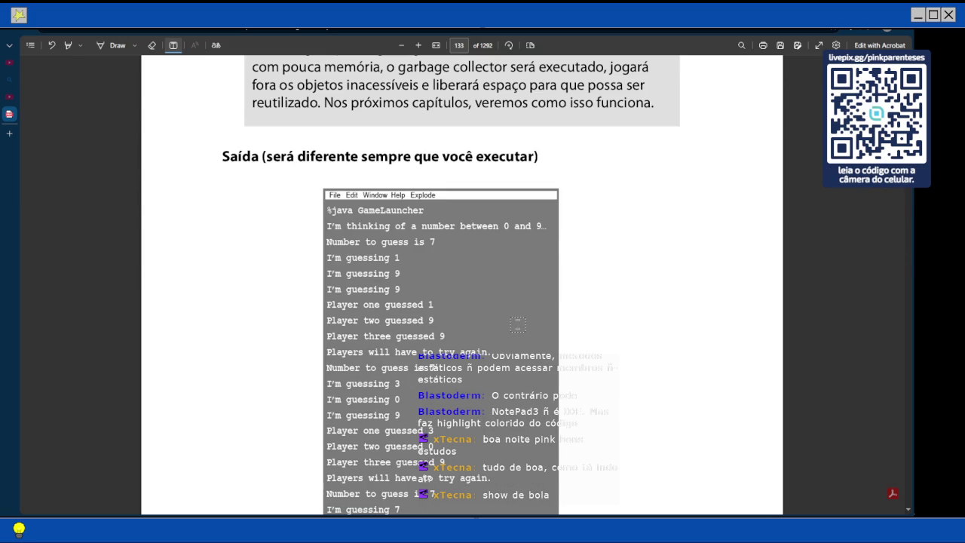
scroll(518, 325, "up", 1)
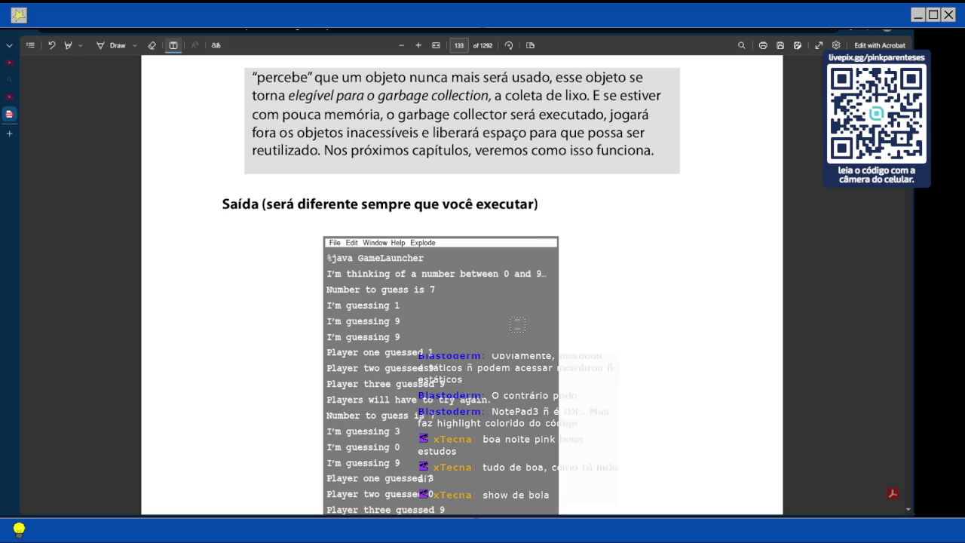
scroll(517, 325, "down", 2)
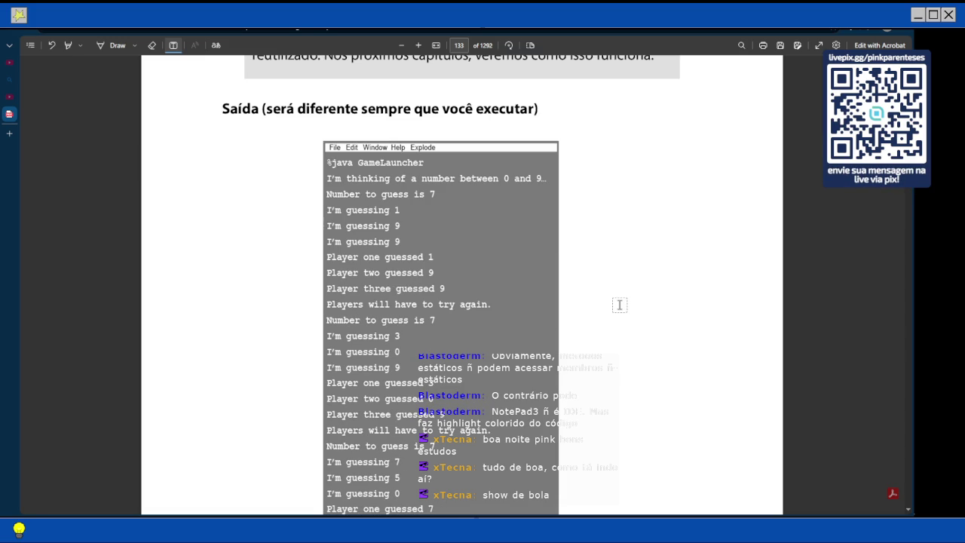
scroll(550, 298, "down", 4)
scroll(550, 298, "down", 8)
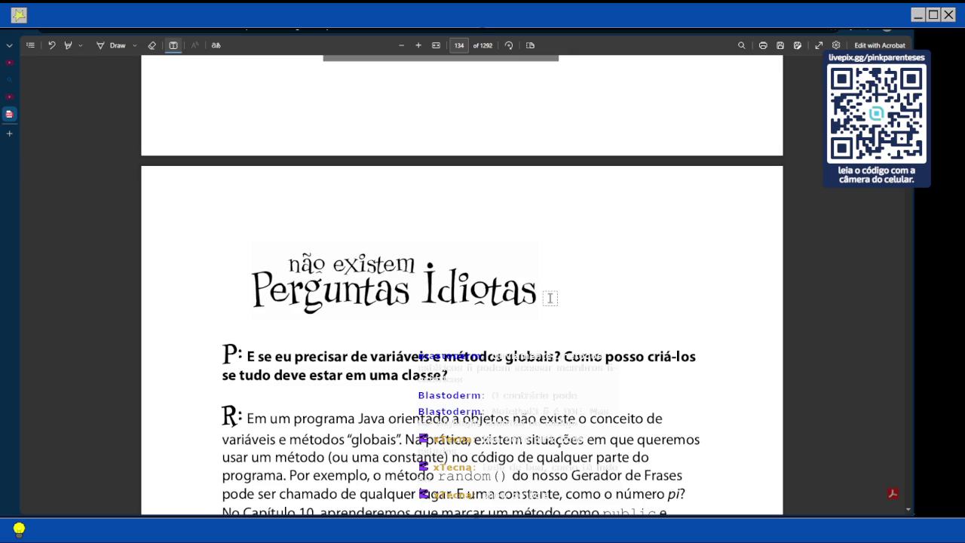
scroll(550, 298, "up", 10)
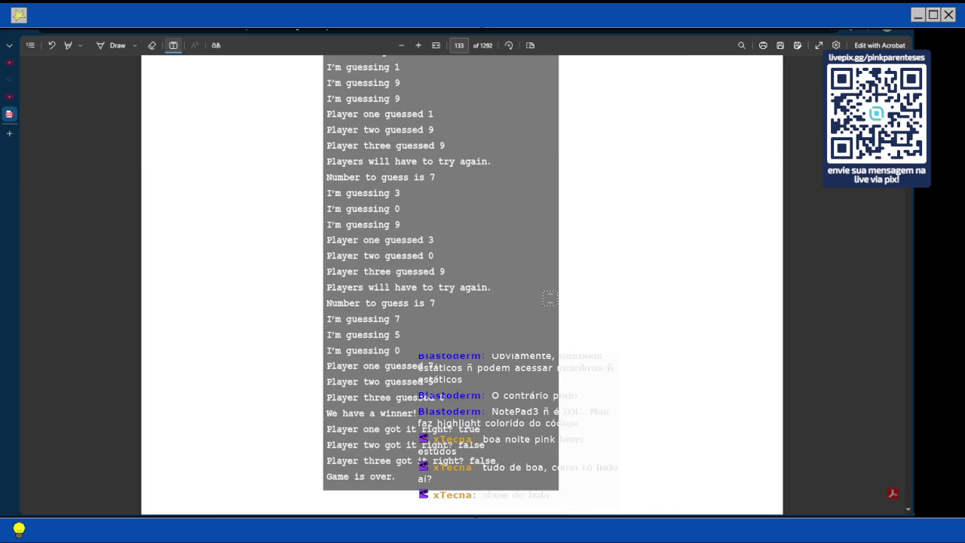
scroll(550, 298, "up", 5)
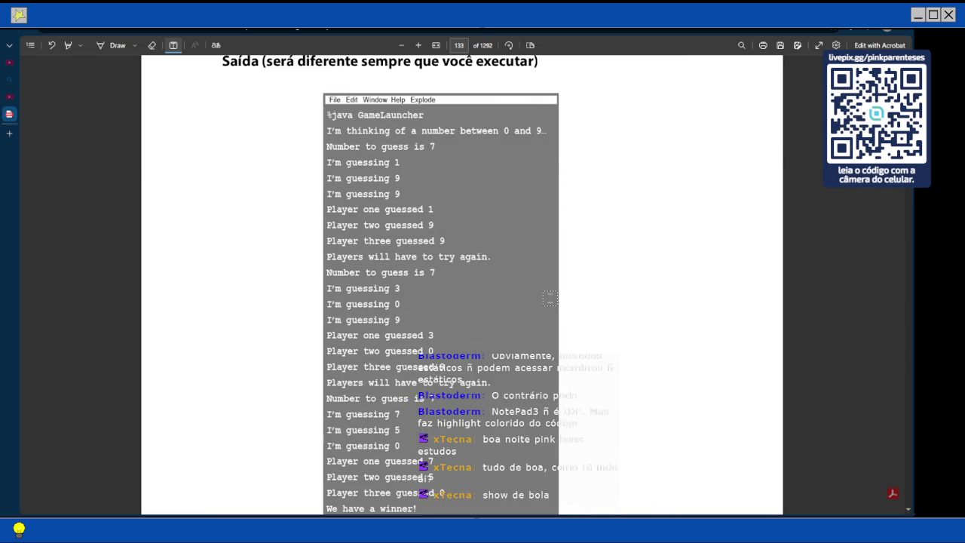
Scroll past 'Game is over.' to page 134's Q&A on global variables and methods
scroll(550, 298, "down", 1)
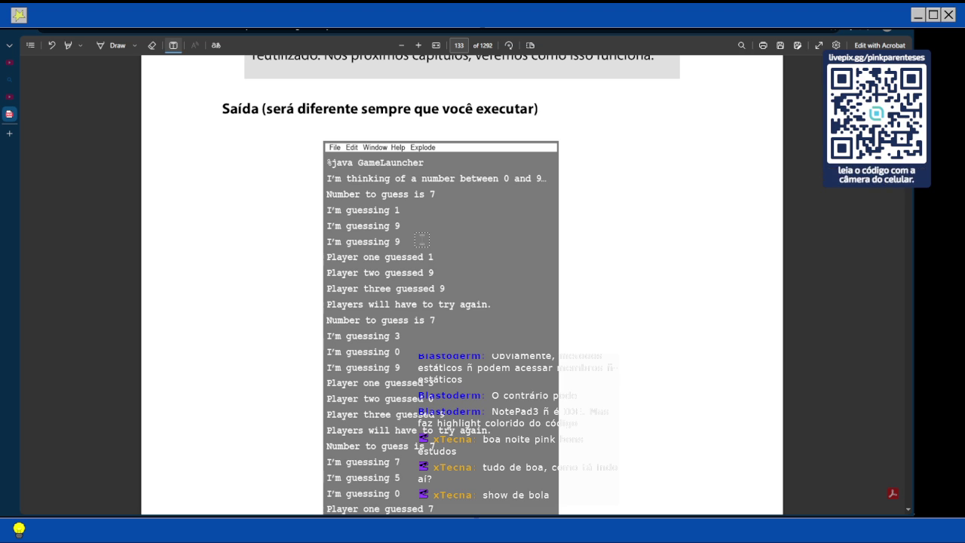
scroll(421, 240, "down", 2)
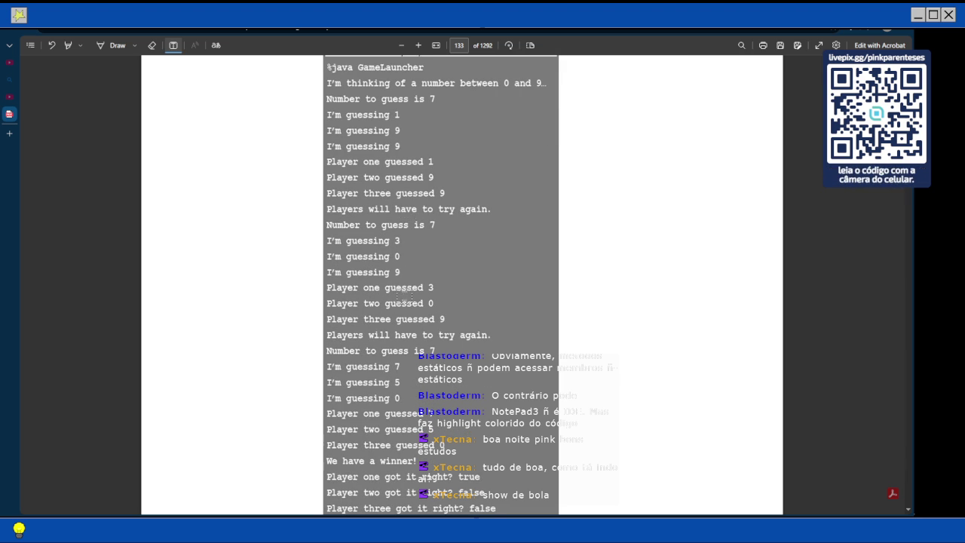
scroll(418, 279, "down", 1)
scroll(312, 180, "up", 3)
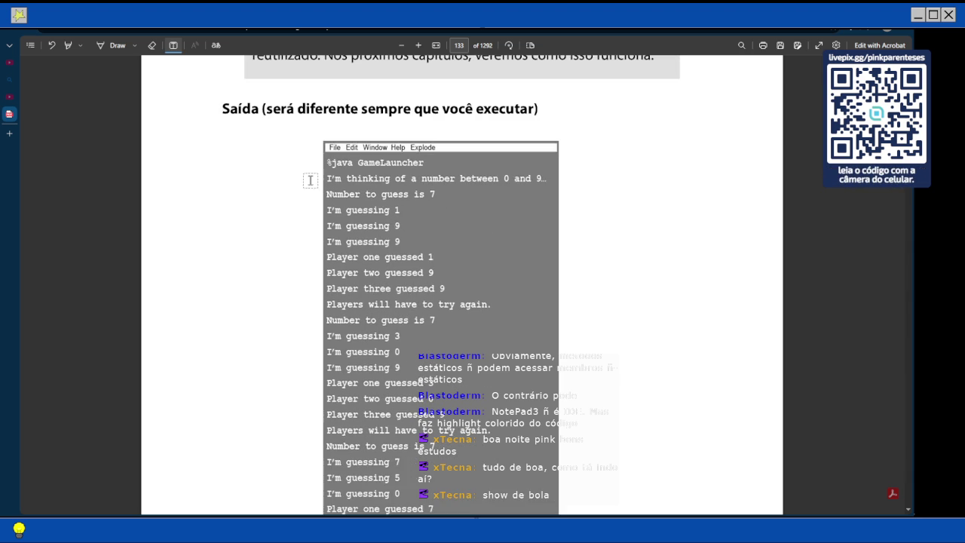
scroll(312, 180, "down", 5)
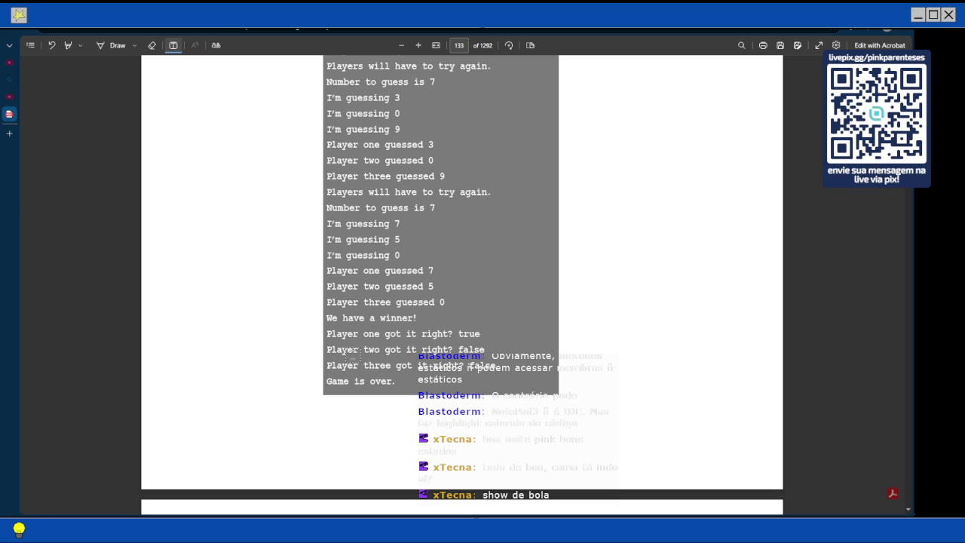
scroll(406, 270, "down", 2)
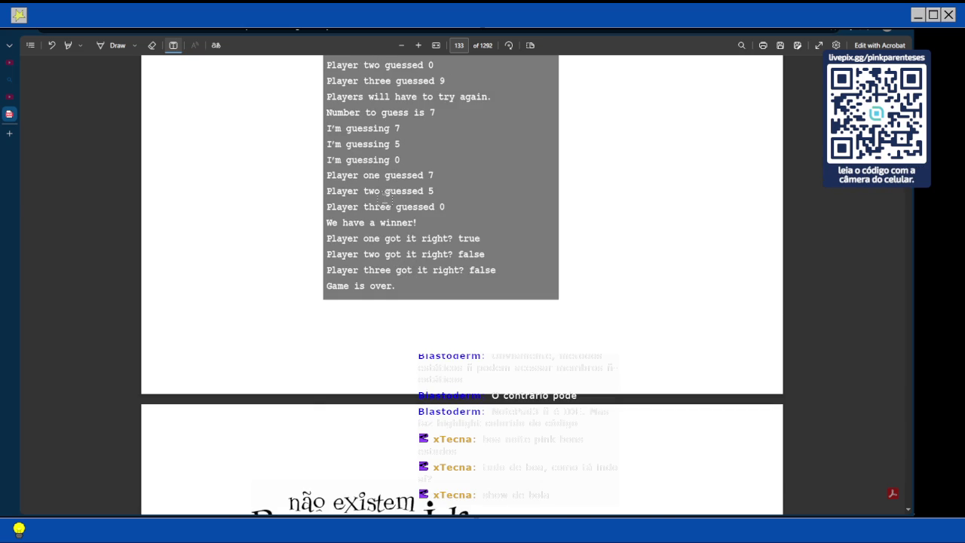
scroll(384, 197, "down", 5)
scroll(385, 198, "down", 1)
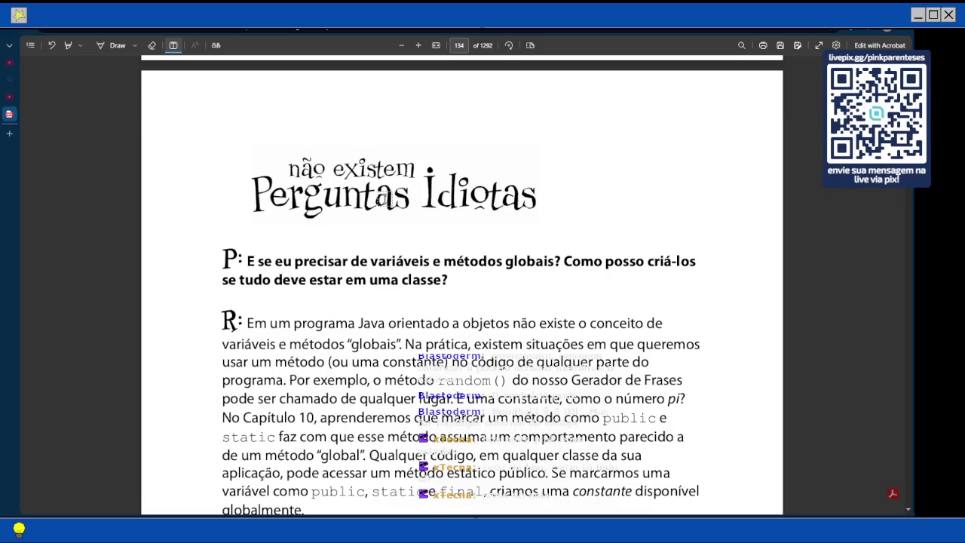
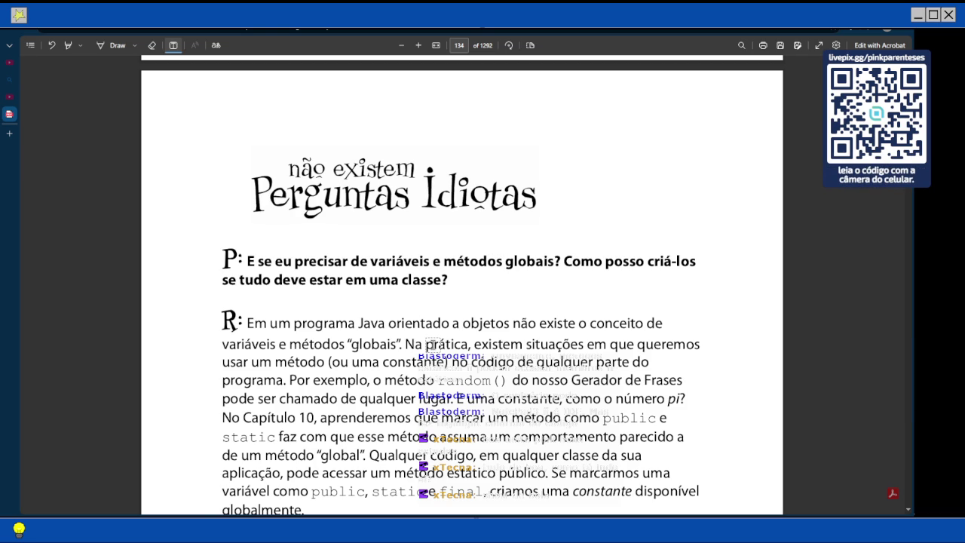
Scroll page 134 to show the full global-variables answer and the 'Mas como chamar isso...' question
scroll(406, 328, "down", 2)
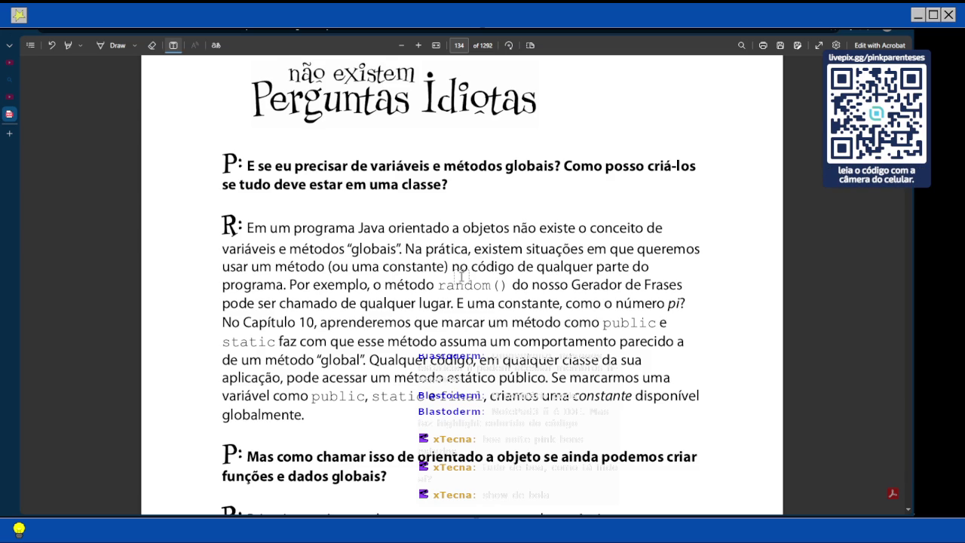
Read down page 134 past the Math-class answer to 'O que é um programa Java?'
scroll(461, 275, "down", 3)
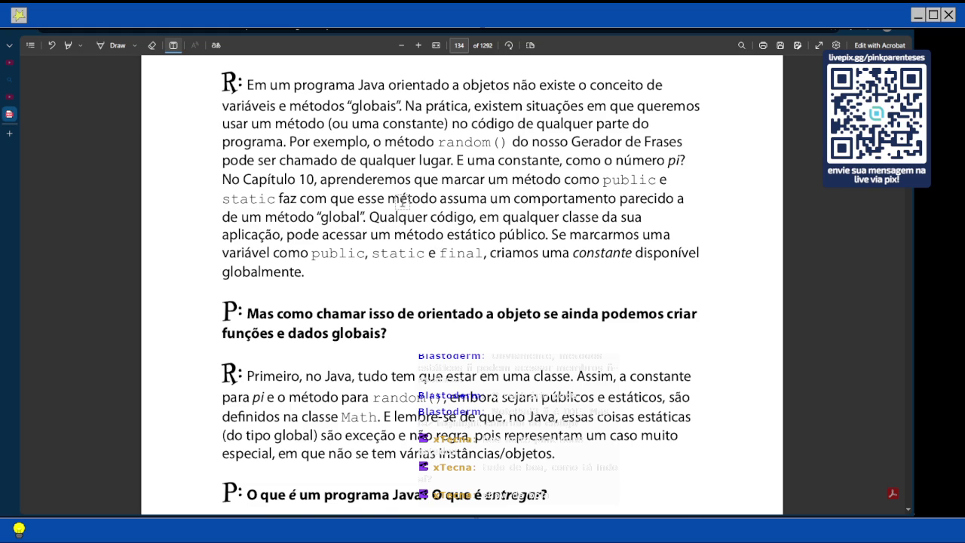
scroll(404, 202, "up", 2)
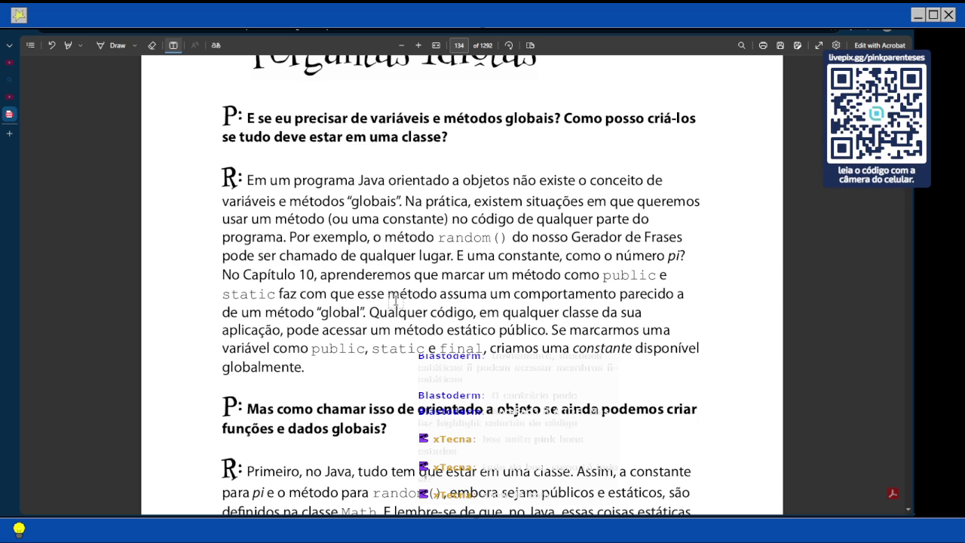
scroll(394, 299, "down", 3)
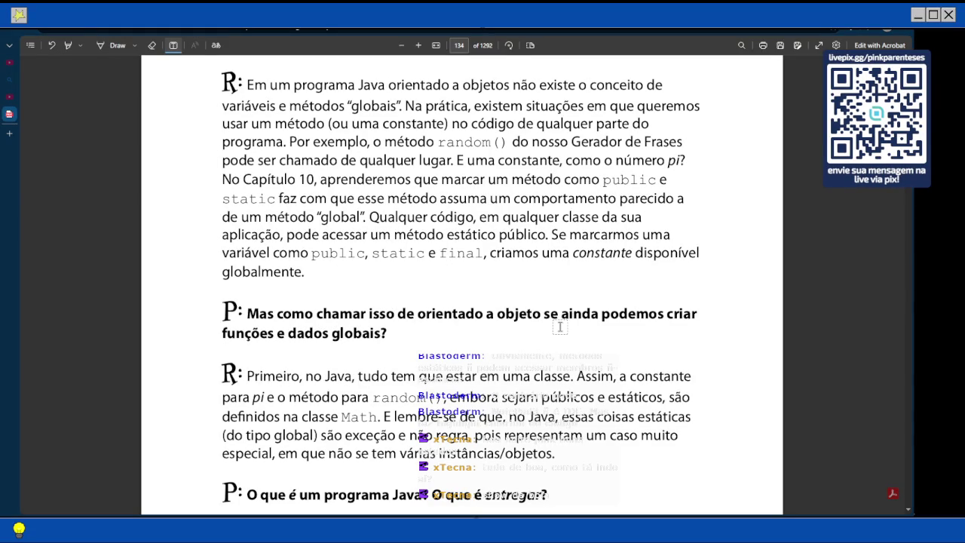
scroll(562, 321, "down", 3)
scroll(562, 321, "down", 1)
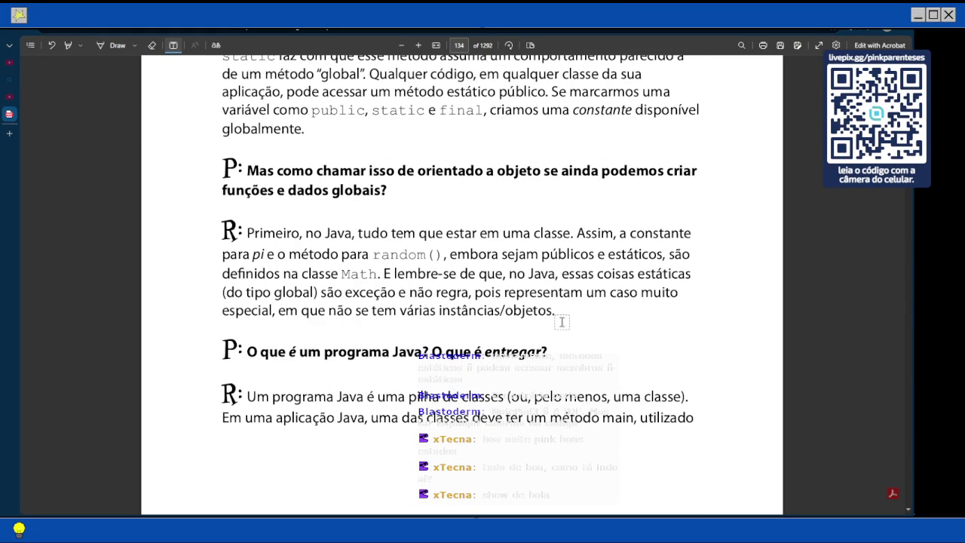
Read on to page 135's JVM paragraph and the 'P: E se eu tiver cem classes?' question
scroll(562, 321, "up", 3)
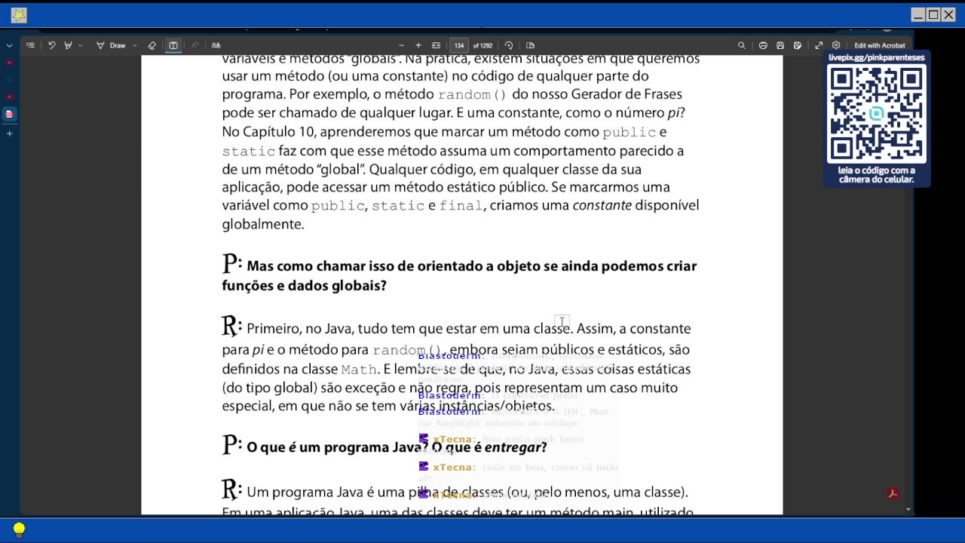
scroll(569, 312, "down", 3)
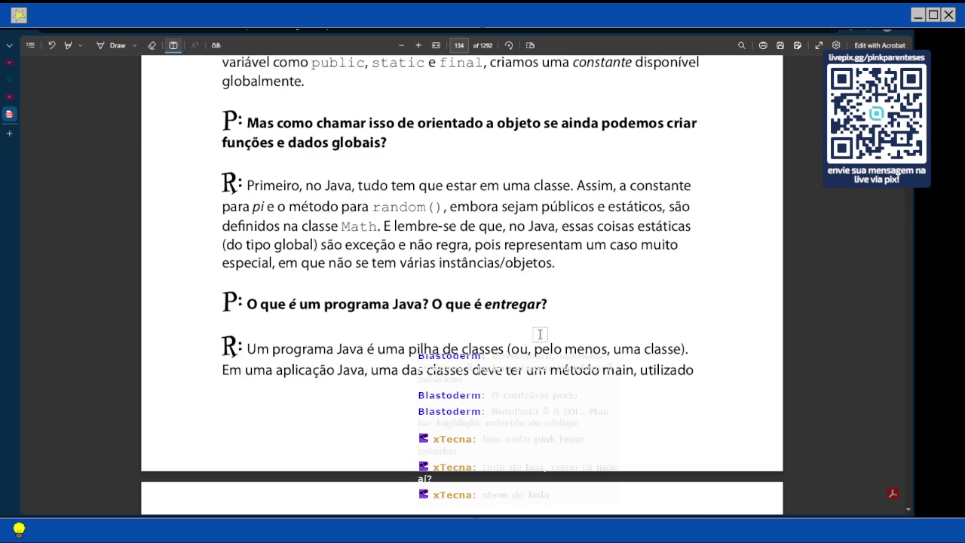
scroll(540, 334, "down", 3)
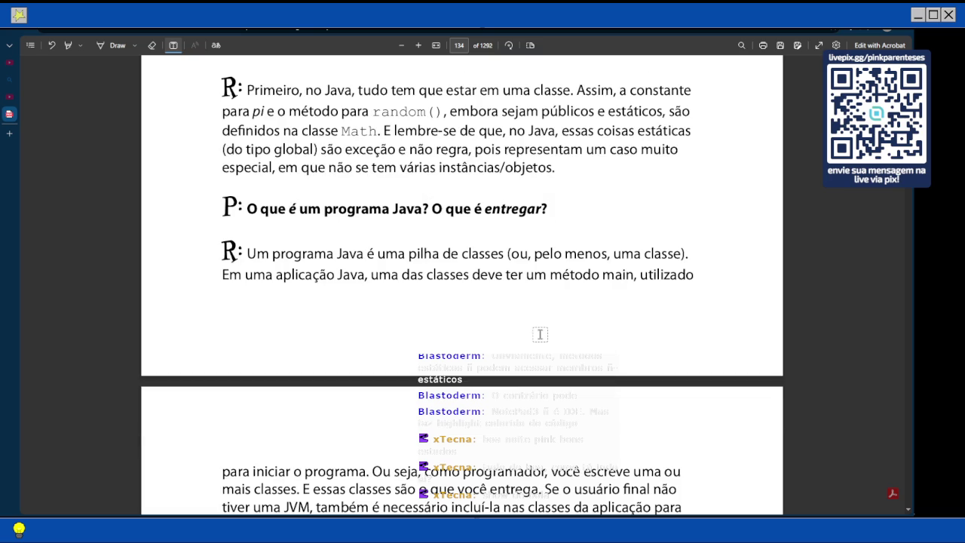
scroll(540, 334, "down", 7)
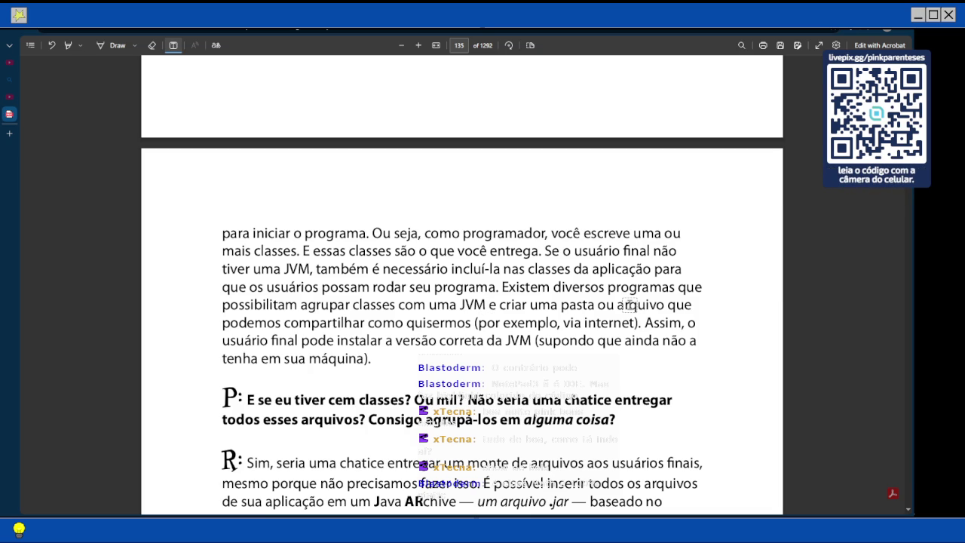
scroll(630, 304, "down", 4)
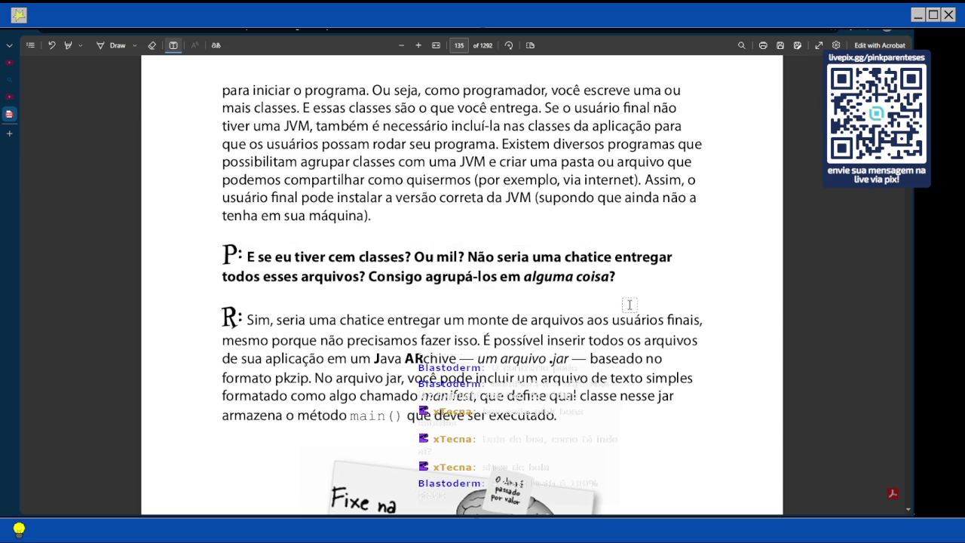
Scroll page 135 to the .jar and manifest answer and the top of 'Fixe na memória'
scroll(432, 261, "down", 3)
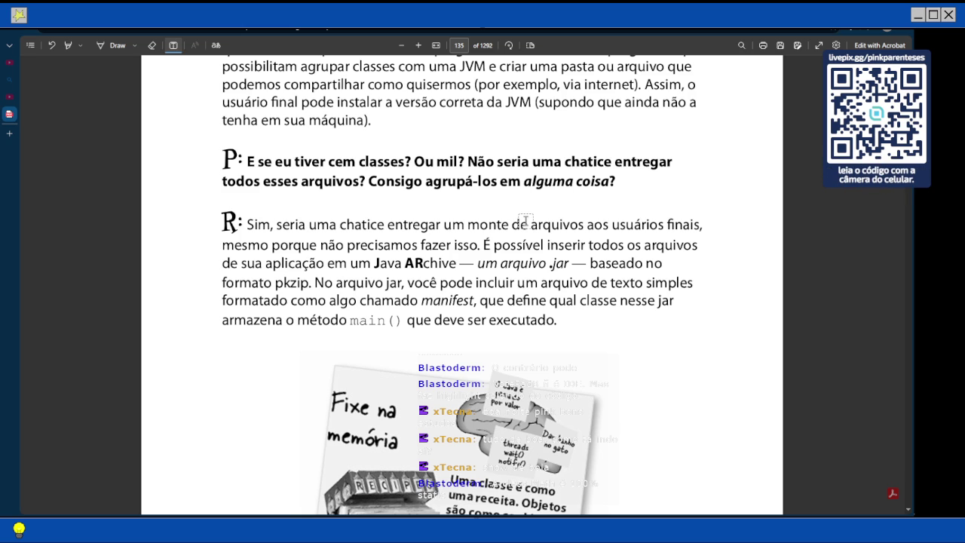
scroll(525, 221, "down", 3)
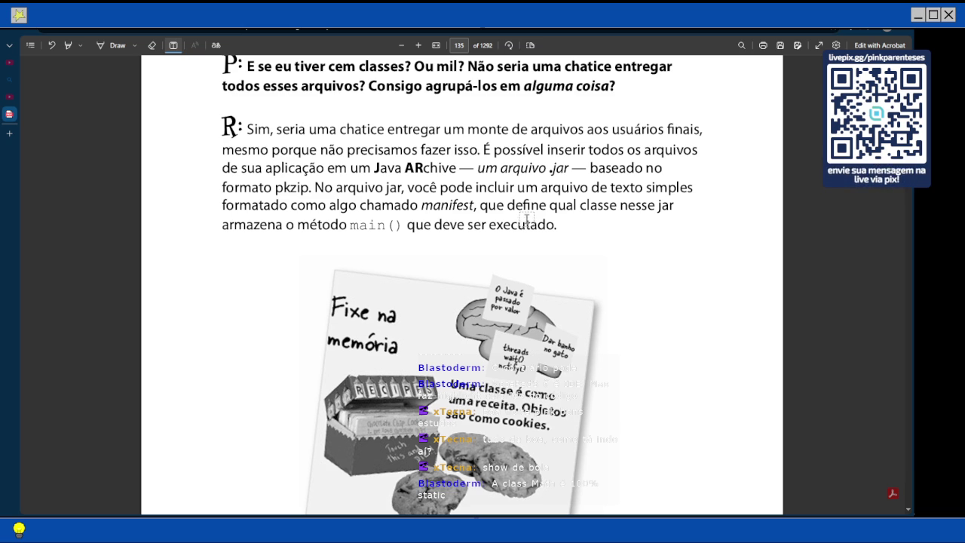
Scroll past the cookie illustration until page 136's 'PONTOS DE BALA' summary box fills the view
scroll(526, 219, "down", 3)
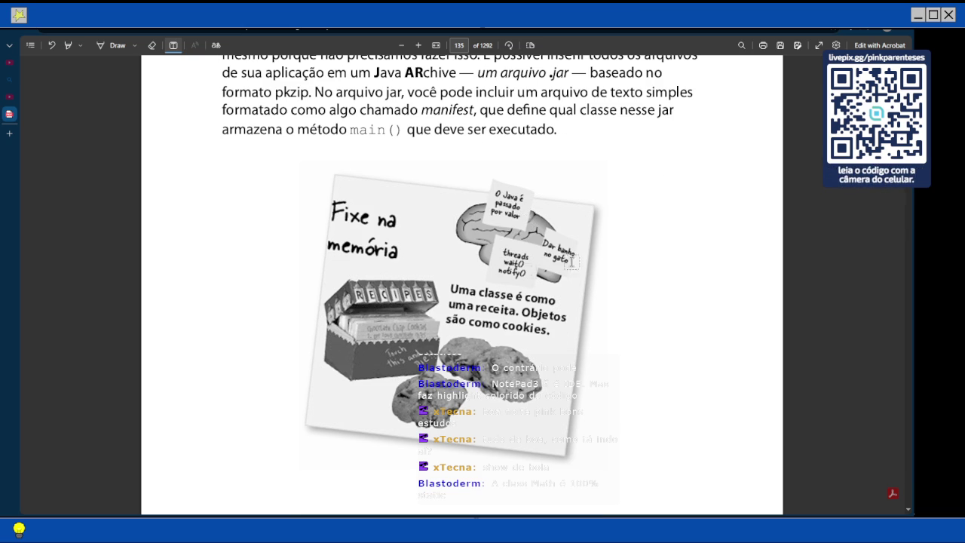
scroll(518, 383, "down", 3)
scroll(518, 383, "up", 4)
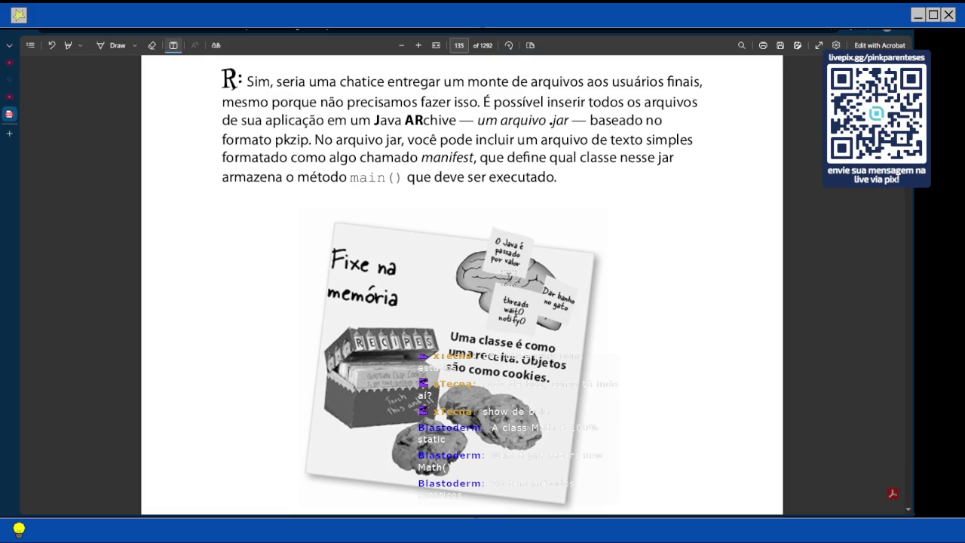
scroll(461, 286, "down", 3)
scroll(509, 281, "down", 8)
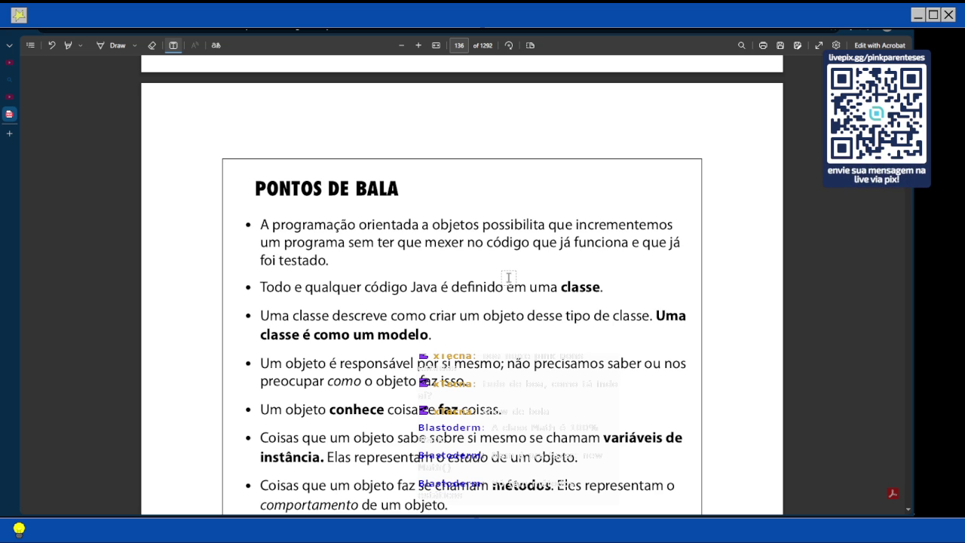
scroll(407, 344, "down", 1)
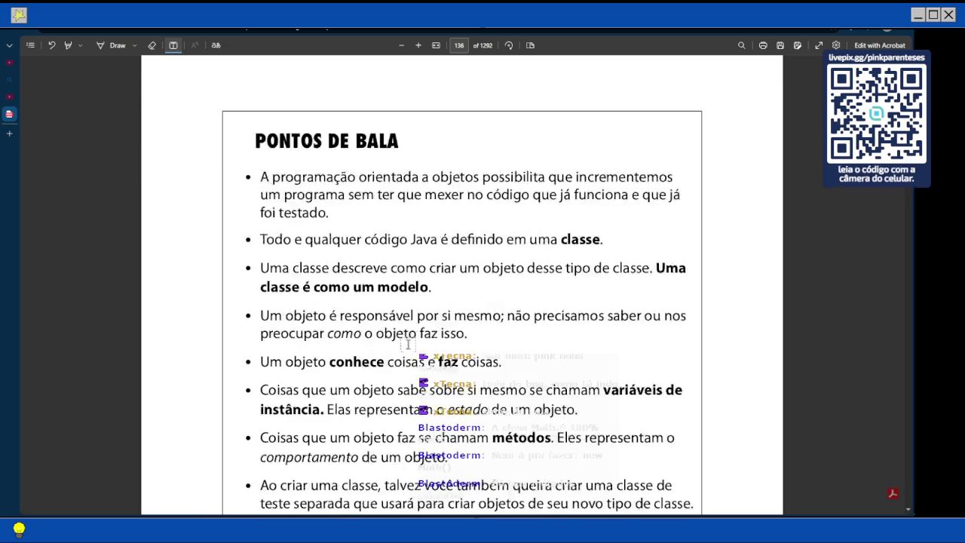